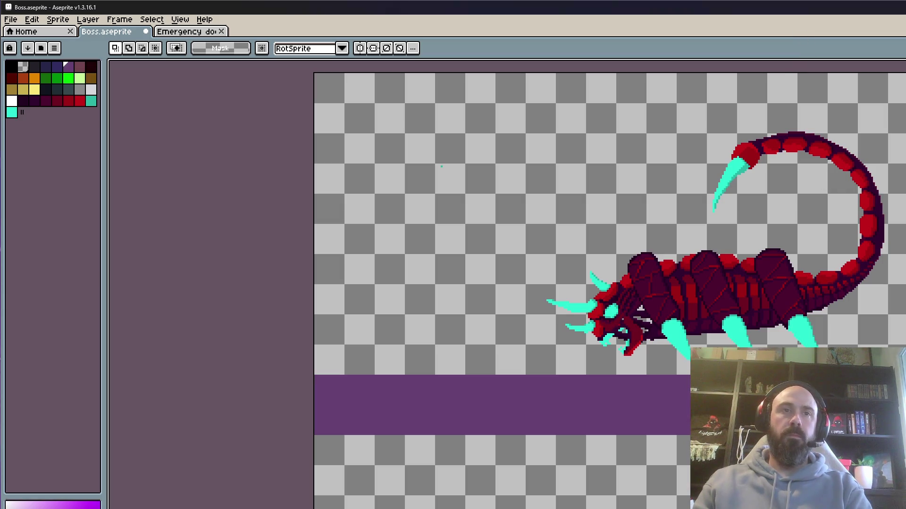
Play the burrowing animation, then select the scorpion body and mound and commit without changes.
{"action": "key", "text": "Return"}
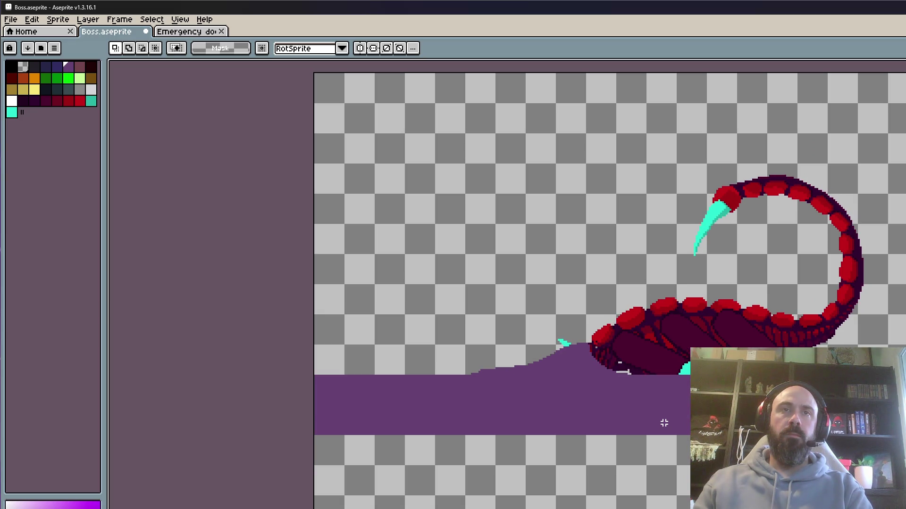
{"action": "left_click_drag", "start_coordinate": [565, 278], "coordinate": [881, 438]}
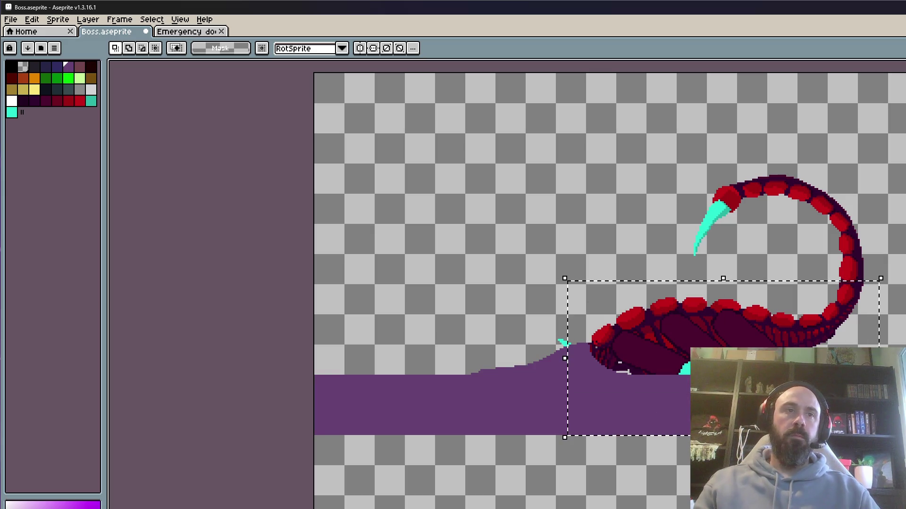
{"action": "scroll", "coordinate": [675, 375], "scroll_direction": "up", "scroll_amount": 1}
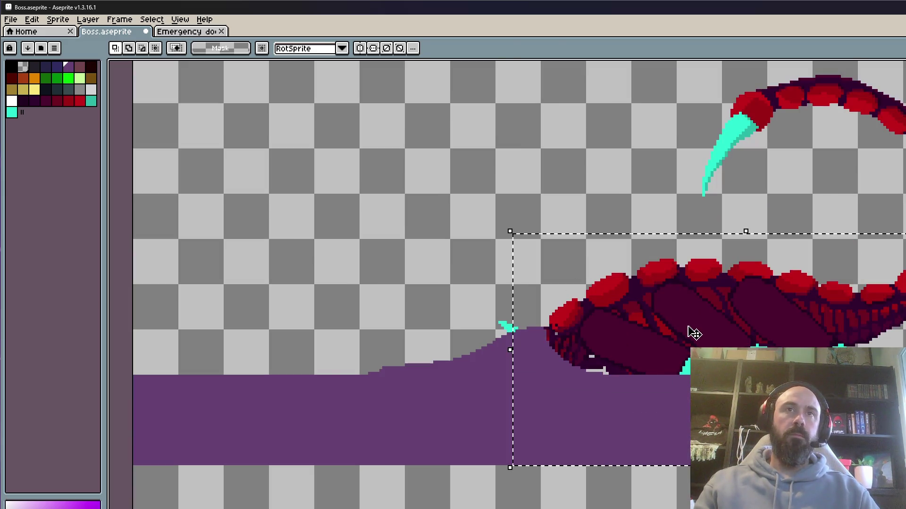
{"action": "left_click", "coordinate": [694, 333]}
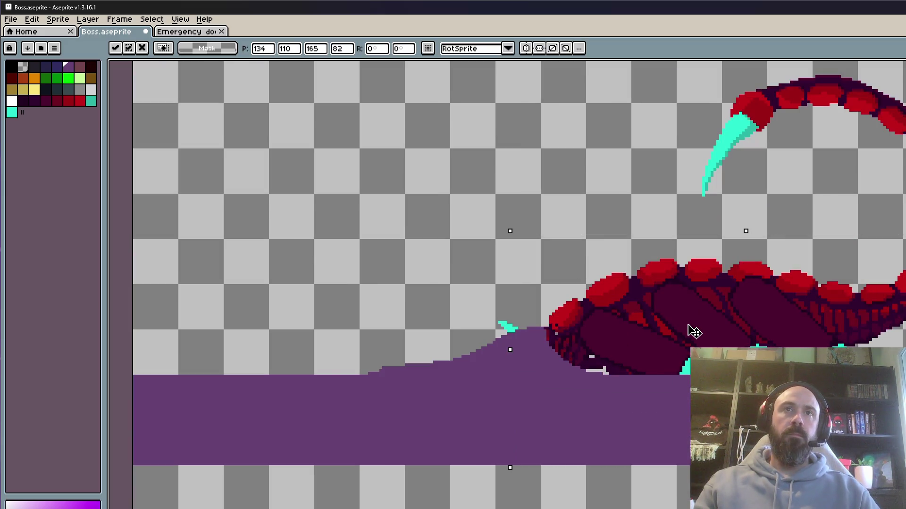
{"action": "left_click", "coordinate": [751, 334]}
Replay the animation, reselect the body and mound, and shift them a few pixels up-left.
{"action": "key", "text": "Return"}
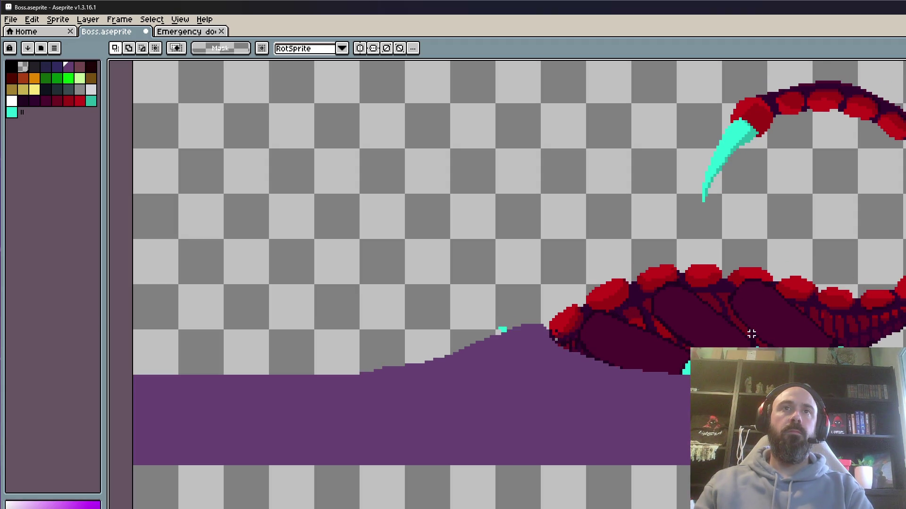
{"action": "left_click_drag", "start_coordinate": [502, 231], "coordinate": [896, 487]}
{"action": "left_click_drag", "start_coordinate": [715, 351], "coordinate": [713, 346]}
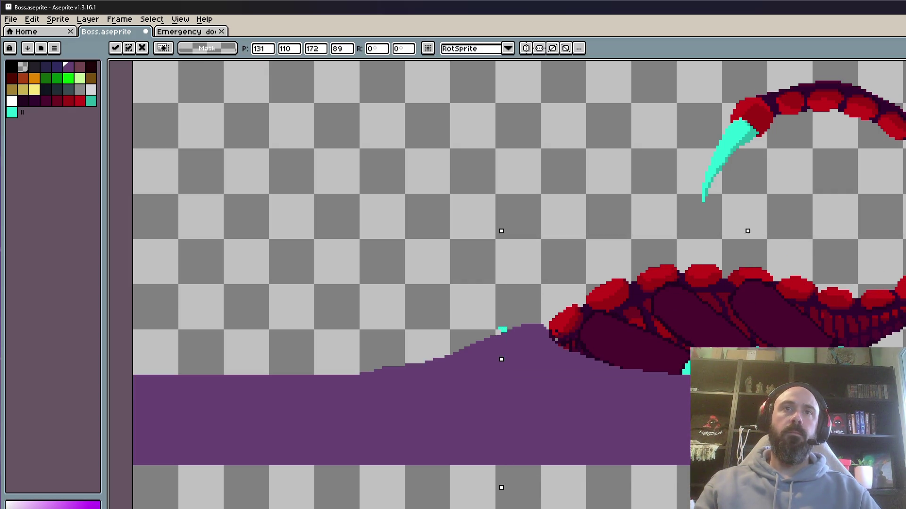
{"action": "key", "text": "Return"}
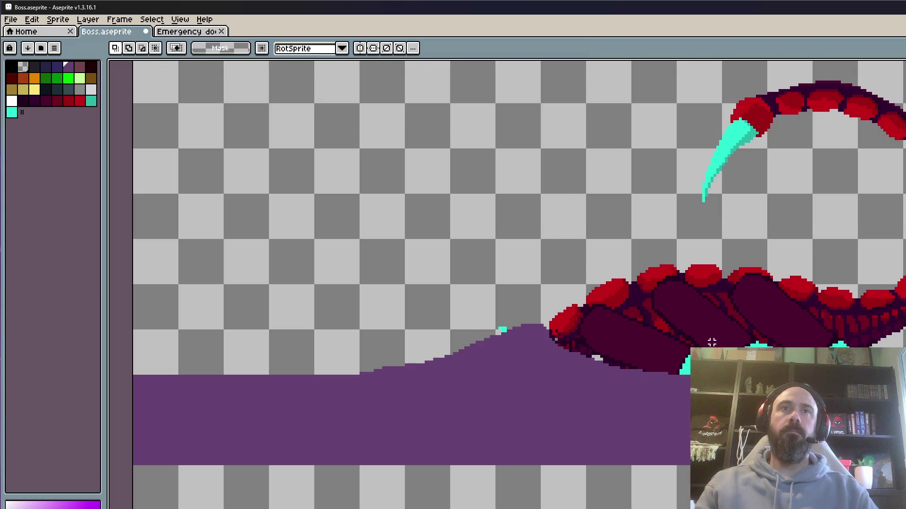
{"action": "scroll", "coordinate": [712, 346], "scroll_direction": "down", "scroll_amount": 1}
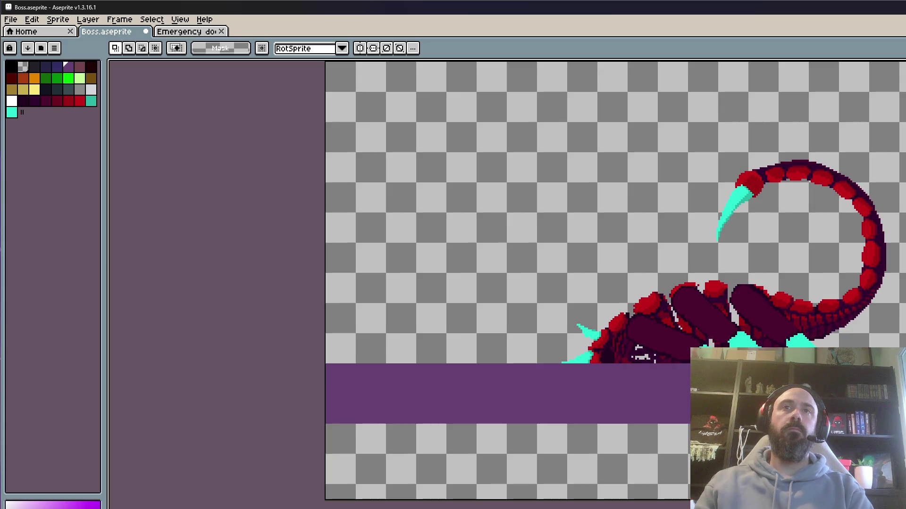
{"action": "mouse_move", "coordinate": [477, 127]}
{"action": "left_mouse_down"}
{"action": "mouse_move", "coordinate": [902, 390]}
{"action": "mouse_move", "coordinate": [904, 435]}
{"action": "left_mouse_up"}
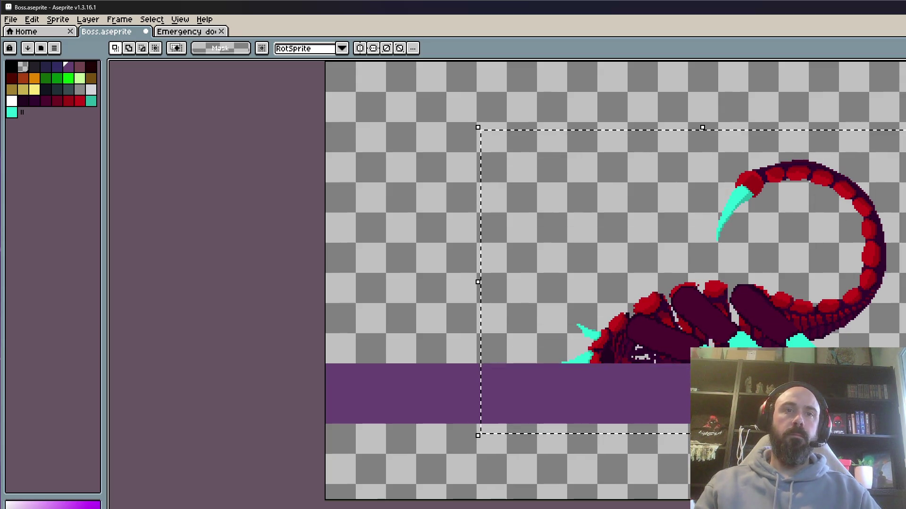
{"action": "left_click", "coordinate": [689, 335]}
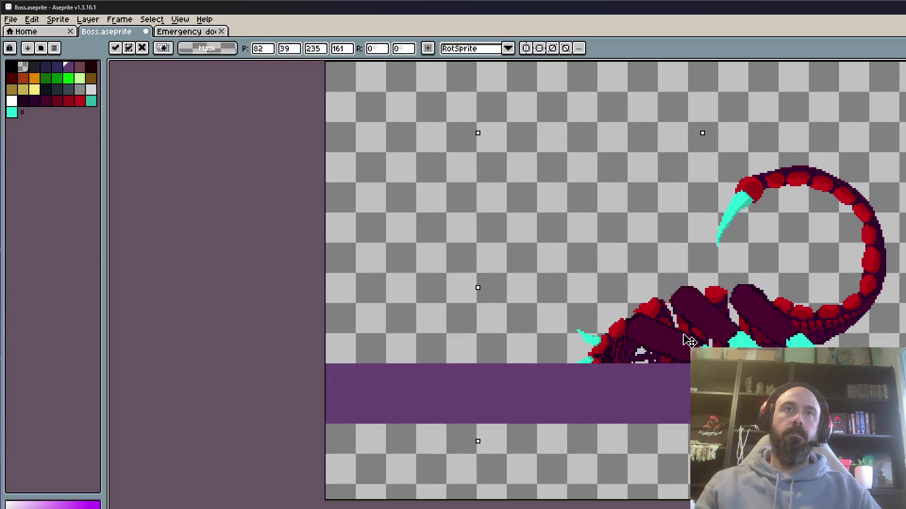
{"action": "key", "text": "ctrl+d"}
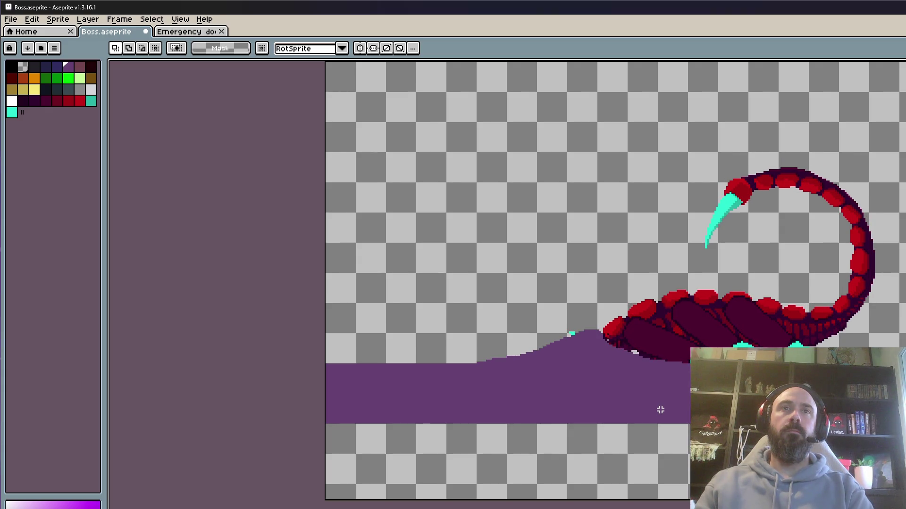
{"action": "mouse_move", "coordinate": [460, 103]}
{"action": "left_mouse_down"}
{"action": "mouse_move", "coordinate": [713, 211]}
{"action": "mouse_move", "coordinate": [904, 458]}
{"action": "left_mouse_up"}
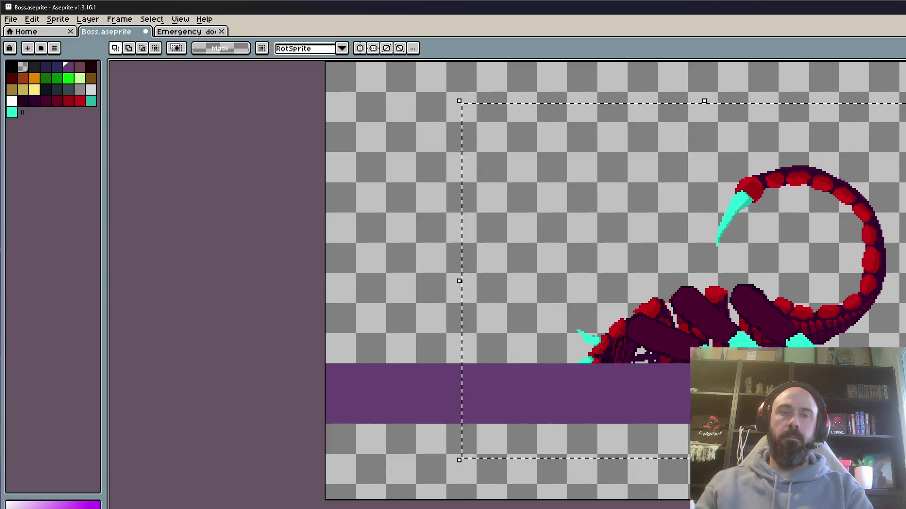
{"action": "key", "text": "ctrl+d"}
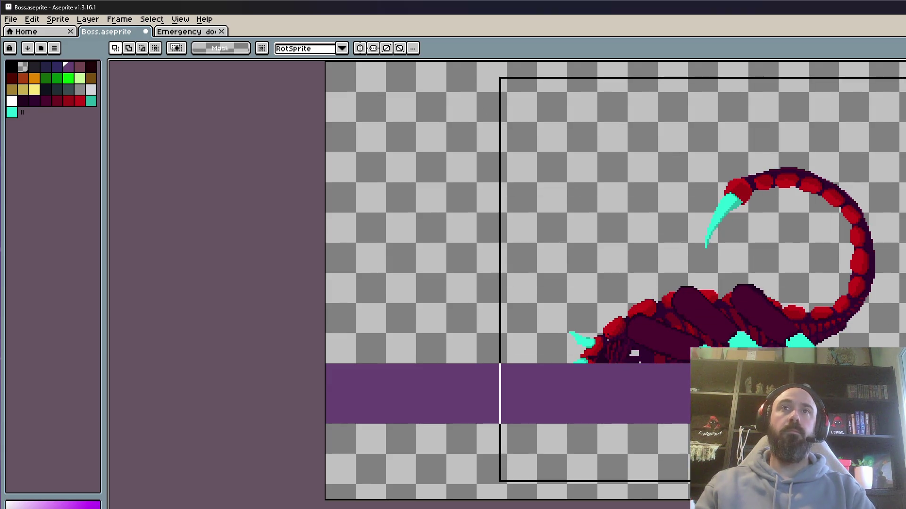
{"action": "left_click_drag", "start_coordinate": [903, 482], "coordinate": [903, 483]}
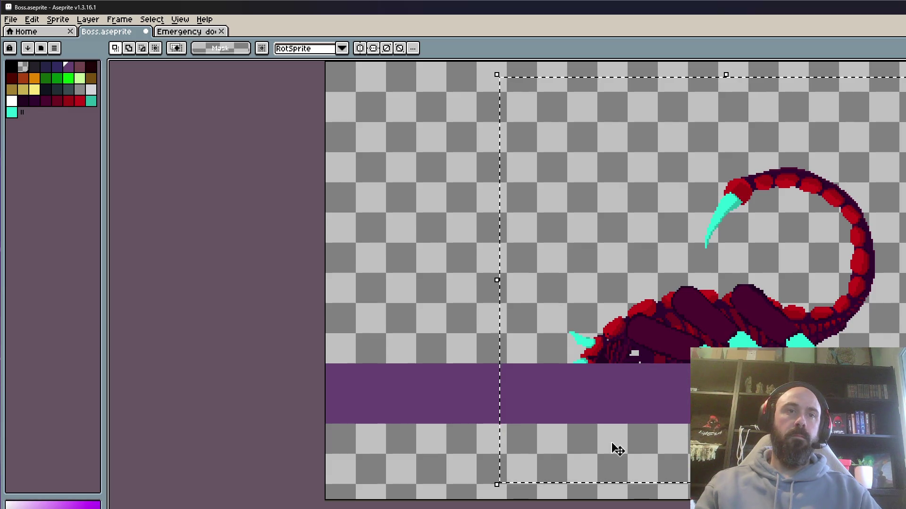
{"action": "key", "text": "ctrl+d"}
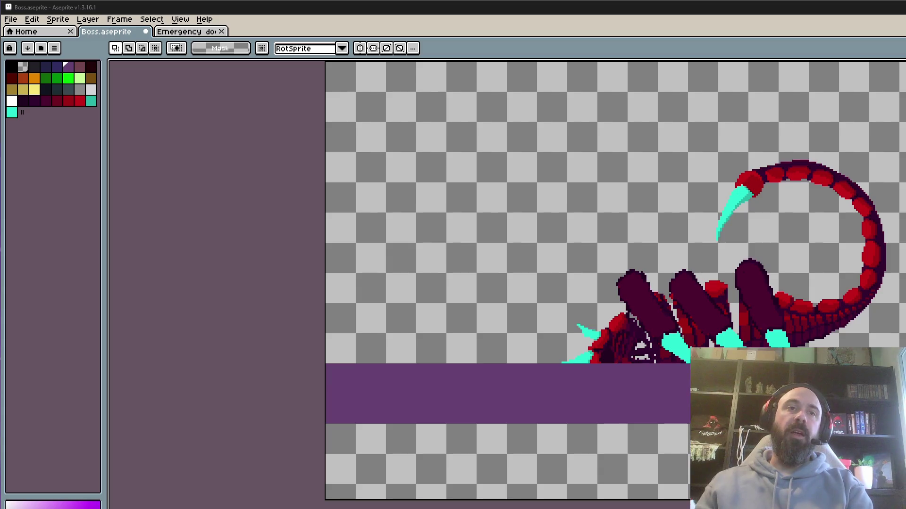
{"action": "key", "text": "Right"}
{"action": "scroll", "coordinate": [601, 343], "scroll_direction": "up", "scroll_amount": 1}
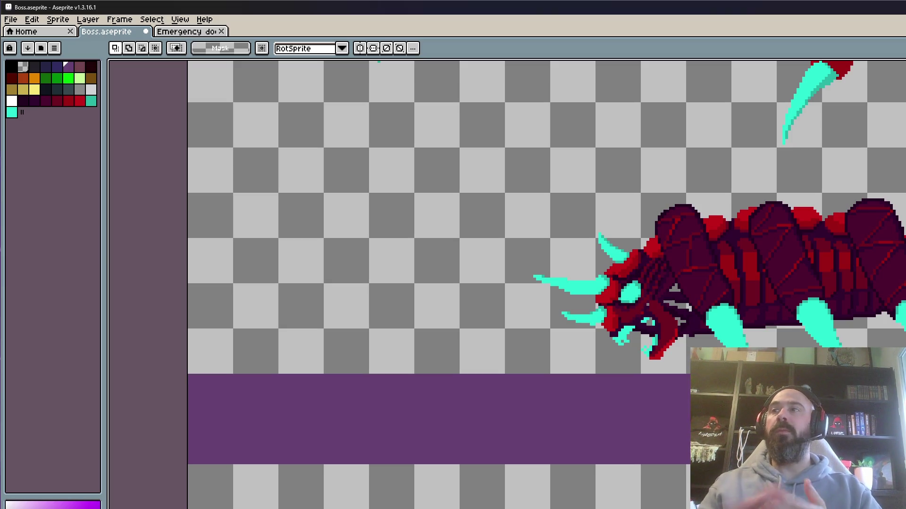
{"action": "key", "text": "Return"}
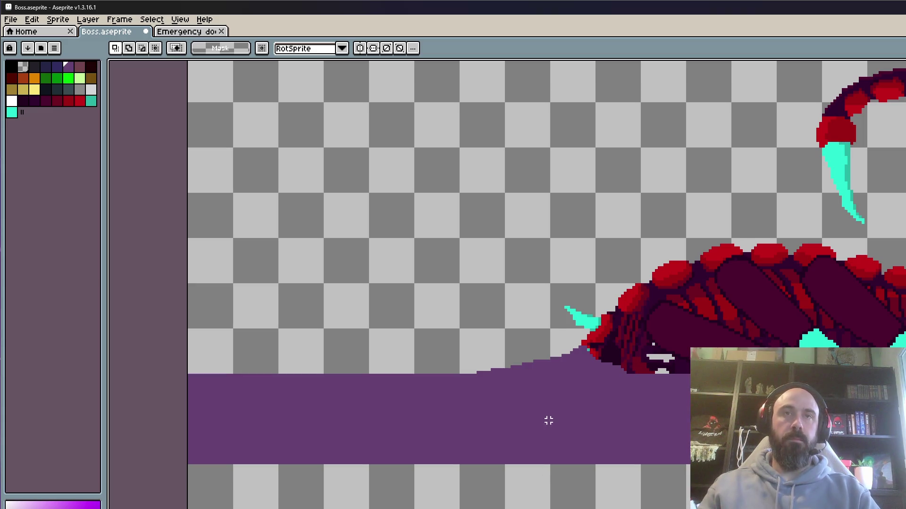
{"action": "scroll", "coordinate": [545, 421], "scroll_direction": "down", "scroll_amount": 1}
{"action": "left_click_drag", "start_coordinate": [452, 150], "coordinate": [905, 448]}
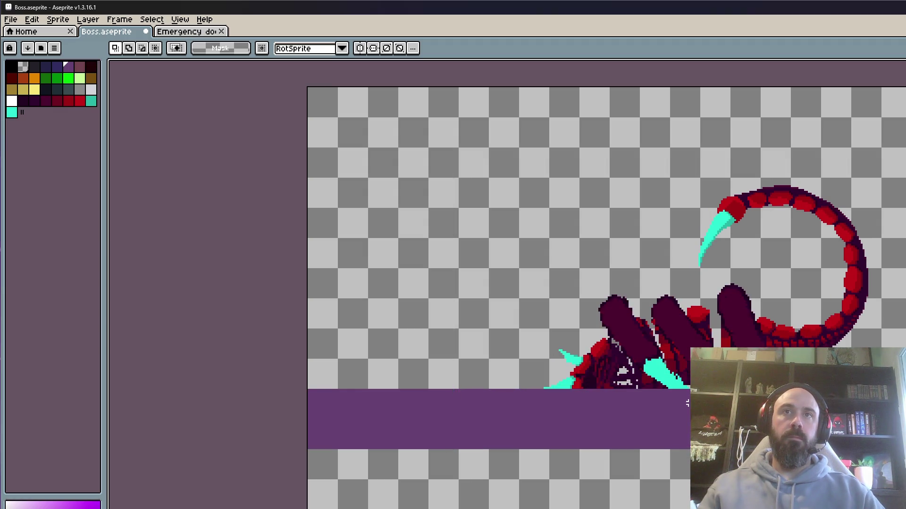
Paste a copy of the full scorpion and place it toward the upper left.
{"action": "key", "text": "ctrl+t"}
{"action": "mouse_move", "coordinate": [814, 357]}
{"action": "left_mouse_down"}
{"action": "mouse_move", "coordinate": [576, 283]}
{"action": "mouse_move", "coordinate": [590, 267]}
{"action": "mouse_move", "coordinate": [602, 271]}
{"action": "mouse_move", "coordinate": [597, 266]}
{"action": "left_mouse_up"}
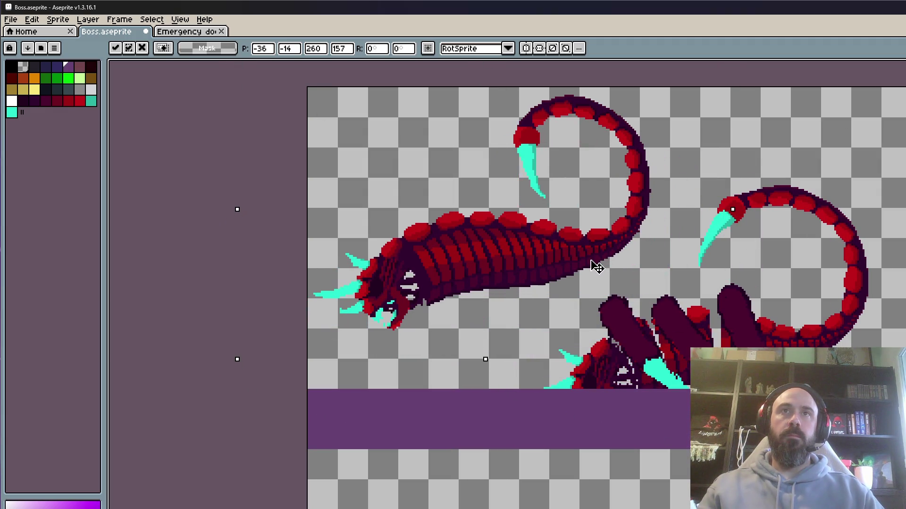
{"action": "key", "text": "Return"}
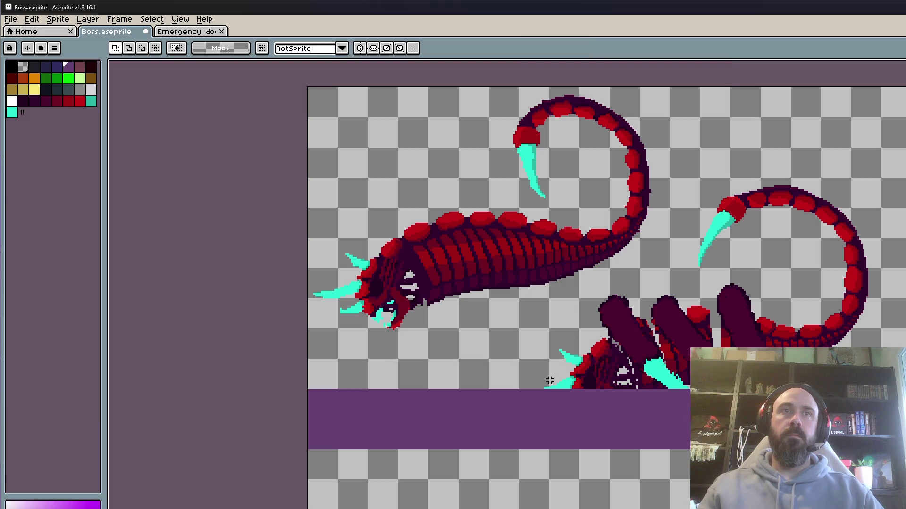
Lasso part of the half-buried scorpion and delete those pixels.
{"action": "key", "text": "b"}
{"action": "mouse_move", "coordinate": [684, 237]}
{"action": "left_mouse_down"}
{"action": "mouse_move", "coordinate": [580, 303]}
{"action": "mouse_move", "coordinate": [690, 465]}
{"action": "mouse_move", "coordinate": [693, 194]}
{"action": "mouse_move", "coordinate": [679, 238]}
{"action": "left_mouse_up"}
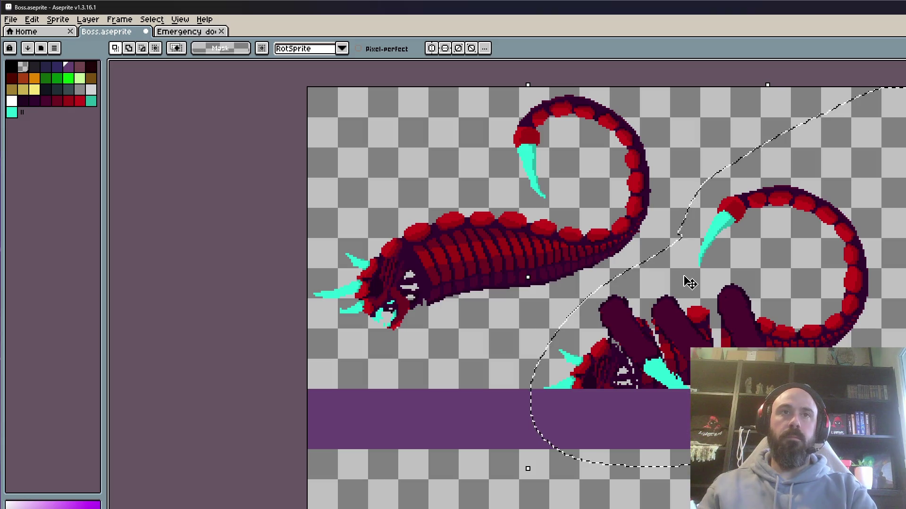
{"action": "key", "text": "ctrl+d"}
{"action": "mouse_move", "coordinate": [576, 343]}
{"action": "left_mouse_down"}
{"action": "mouse_move", "coordinate": [543, 382]}
{"action": "mouse_move", "coordinate": [898, 330]}
{"action": "mouse_move", "coordinate": [630, 269]}
{"action": "mouse_move", "coordinate": [579, 332]}
{"action": "mouse_move", "coordinate": [577, 307]}
{"action": "mouse_move", "coordinate": [548, 302]}
{"action": "mouse_move", "coordinate": [359, 63]}
{"action": "mouse_move", "coordinate": [330, 160]}
{"action": "mouse_move", "coordinate": [451, 418]}
{"action": "mouse_move", "coordinate": [723, 125]}
{"action": "mouse_move", "coordinate": [413, 184]}
{"action": "left_mouse_up"}
{"action": "key", "text": "Delete"}
Move the lassoed tail down and right into place, then step and play through the frames.
{"action": "left_click_drag", "start_coordinate": [499, 331], "coordinate": [707, 373]}
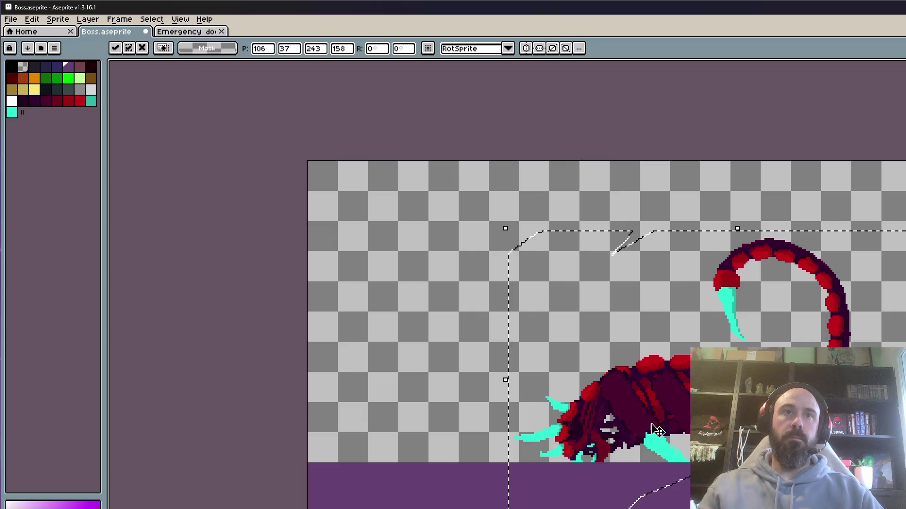
{"action": "scroll", "coordinate": [641, 405], "scroll_direction": "up", "scroll_amount": 3}
{"action": "mouse_move", "coordinate": [641, 405]}
{"action": "left_mouse_down"}
{"action": "mouse_move", "coordinate": [632, 490]}
{"action": "mouse_move", "coordinate": [641, 505]}
{"action": "mouse_move", "coordinate": [637, 486]}
{"action": "left_mouse_up"}
{"action": "scroll", "coordinate": [637, 486], "scroll_direction": "down", "scroll_amount": 2}
{"action": "scroll", "coordinate": [555, 387], "scroll_direction": "up", "scroll_amount": 3}
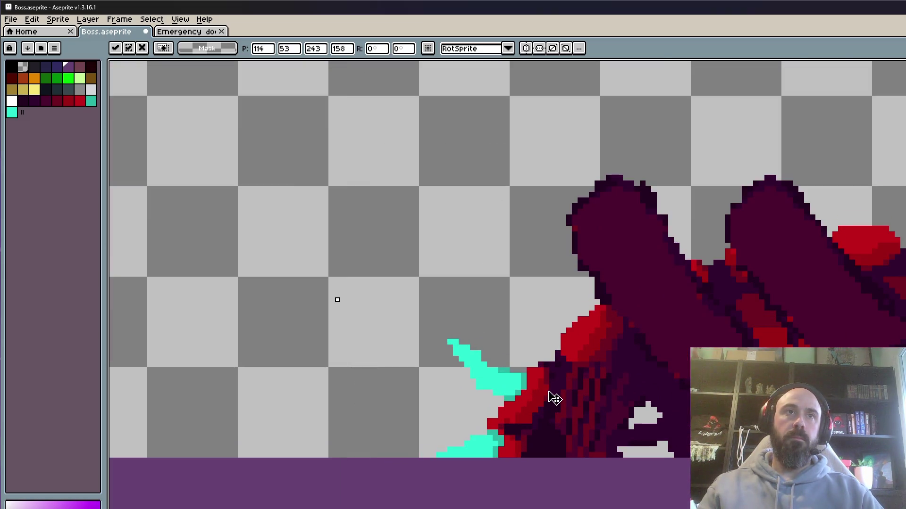
{"action": "key", "text": "Return"}
{"action": "scroll", "coordinate": [552, 349], "scroll_direction": "down", "scroll_amount": 4}
{"action": "key", "text": "Right"}
{"action": "key", "text": "Left"}
{"action": "key", "text": "Left"}
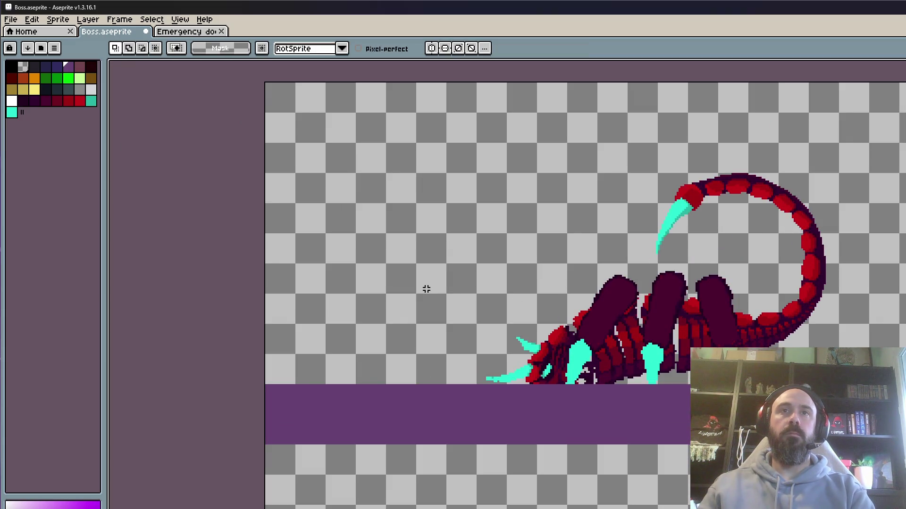
{"action": "key", "text": "Return"}
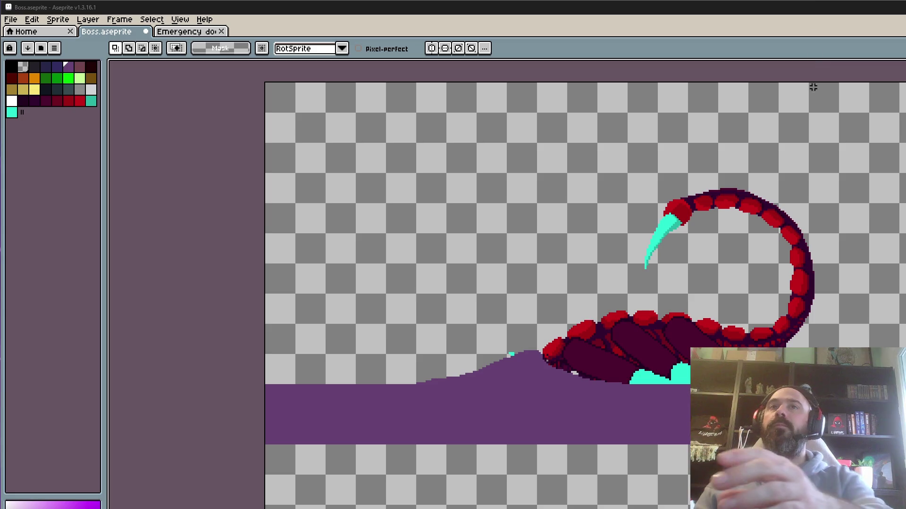
Zoom out to view the boss frame with its red tail curling into a cyan stinger.
{"action": "scroll", "coordinate": [727, 255], "scroll_direction": "down", "scroll_amount": 3}
Bring the boss's claw into view and preview the animation cycling through its poses.
{"action": "scroll", "coordinate": [683, 343], "scroll_direction": "up", "scroll_amount": 1}
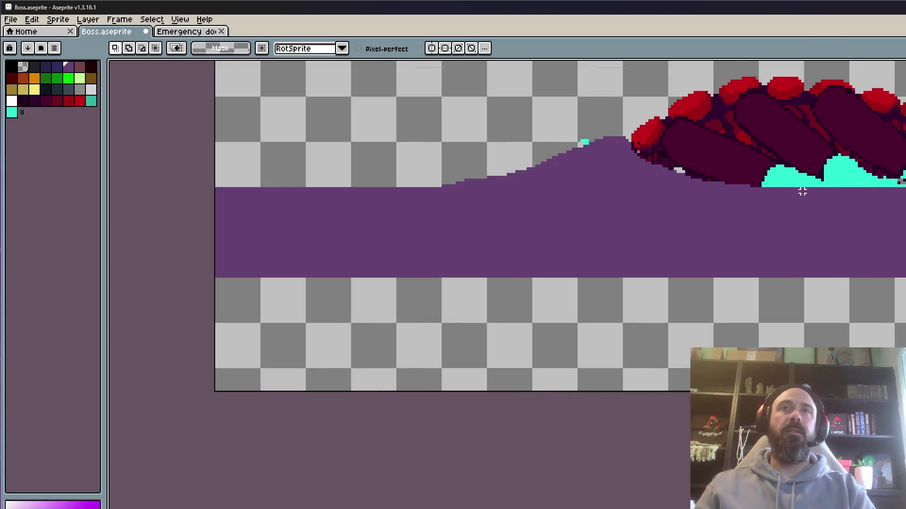
{"action": "scroll", "coordinate": [793, 194], "scroll_direction": "down", "scroll_amount": 2}
{"action": "scroll", "coordinate": [728, 285], "scroll_direction": "up", "scroll_amount": 2}
{"action": "mouse_move", "coordinate": [783, 199]}
{"action": "left_mouse_down"}
{"action": "mouse_move", "coordinate": [729, 285]}
{"action": "mouse_move", "coordinate": [734, 309]}
{"action": "mouse_move", "coordinate": [712, 347]}
{"action": "mouse_move", "coordinate": [703, 332]}
{"action": "left_mouse_up"}
{"action": "key", "text": "Return"}
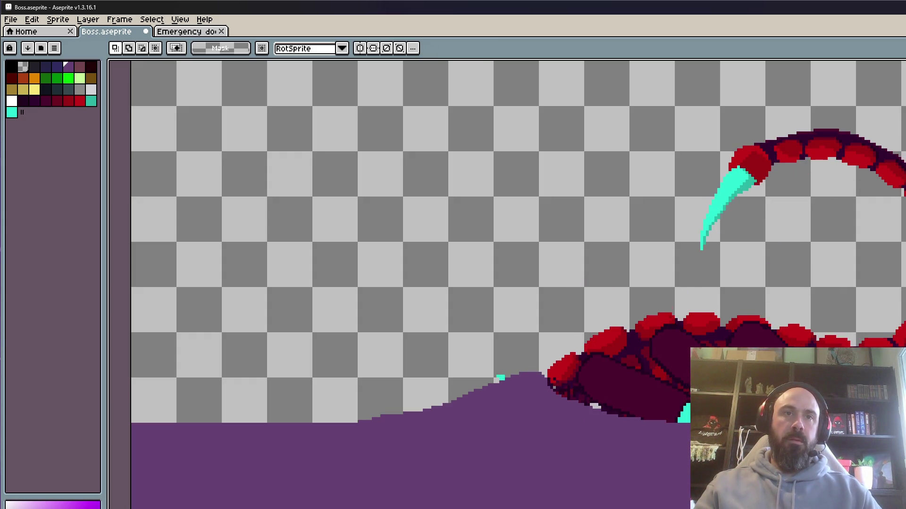
Pan to show more ground, select a tall region of the boss, then deselect it.
{"action": "key", "text": "space"}
{"action": "left_click_drag", "start_coordinate": [552, 501], "coordinate": [563, 424]}
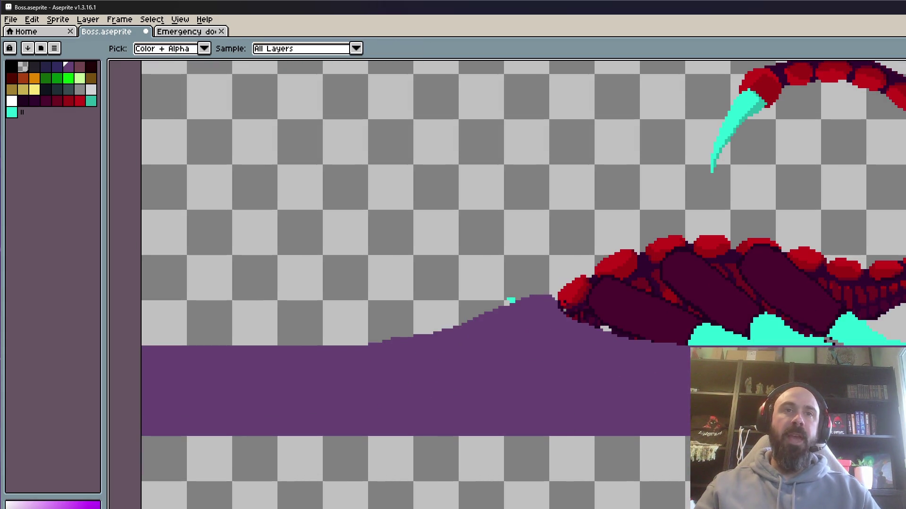
{"action": "key", "text": "space"}
{"action": "left_click_drag", "start_coordinate": [588, 299], "coordinate": [590, 337]}
{"action": "key", "text": "space"}
{"action": "mouse_move", "coordinate": [487, 77]}
{"action": "left_mouse_down"}
{"action": "mouse_move", "coordinate": [493, 112]}
{"action": "mouse_move", "coordinate": [897, 401]}
{"action": "mouse_move", "coordinate": [896, 488]}
{"action": "left_mouse_up"}
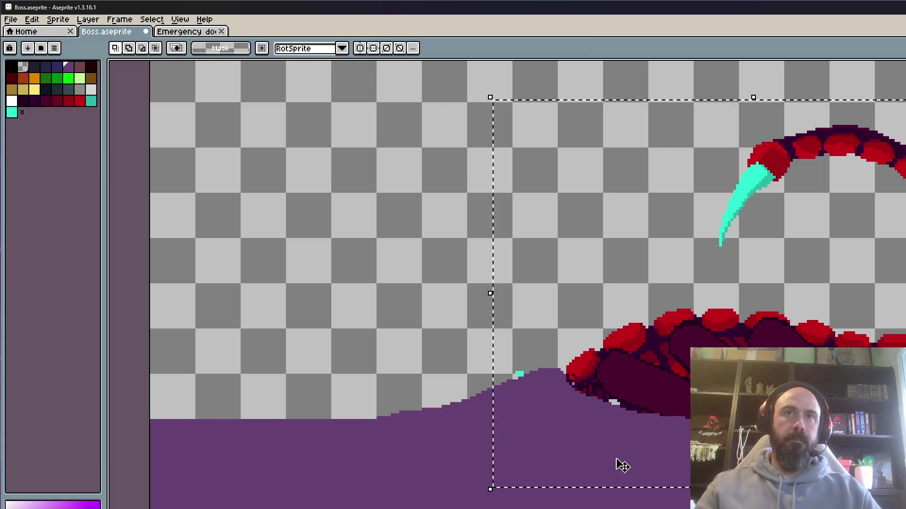
{"action": "key", "text": "ctrl+d"}
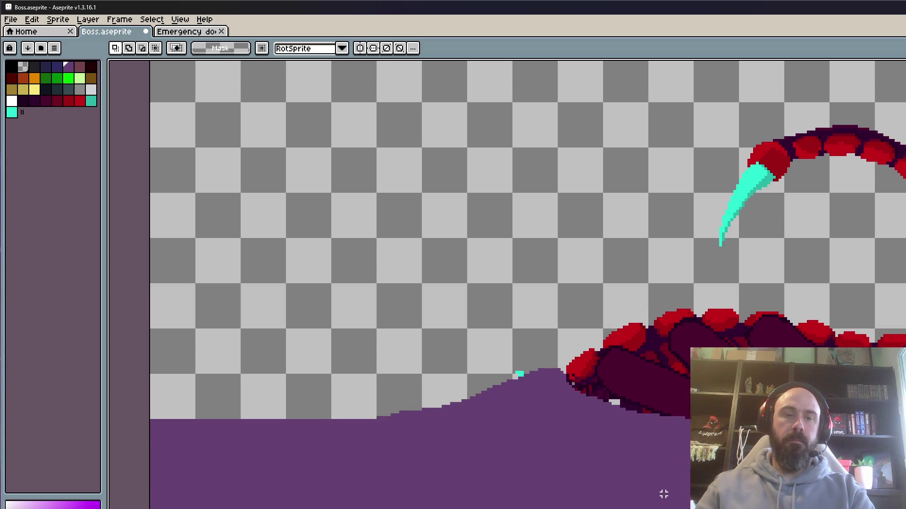
Pick the purple and pencil it along the slope's top edge, undoing the stroke over the cyan.
{"action": "key", "text": "i"}
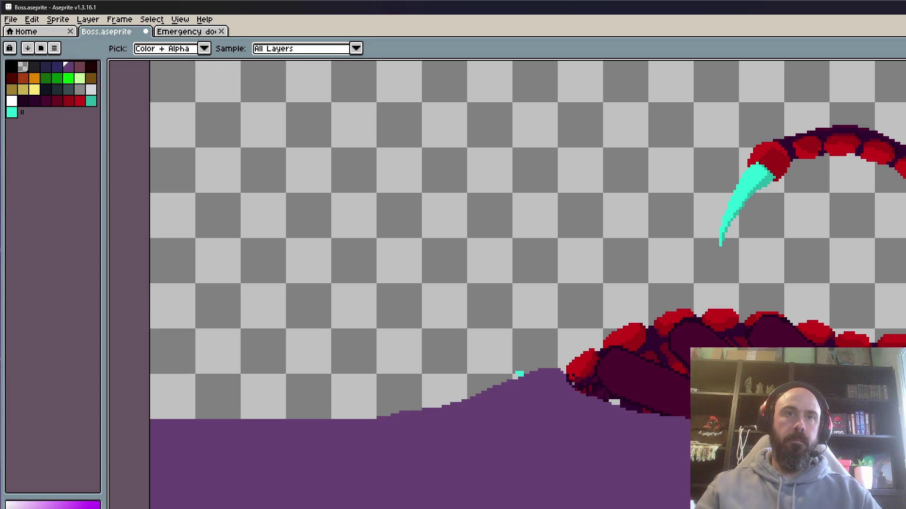
{"action": "scroll", "coordinate": [560, 421], "scroll_direction": "up", "scroll_amount": 2}
{"action": "key", "text": "b"}
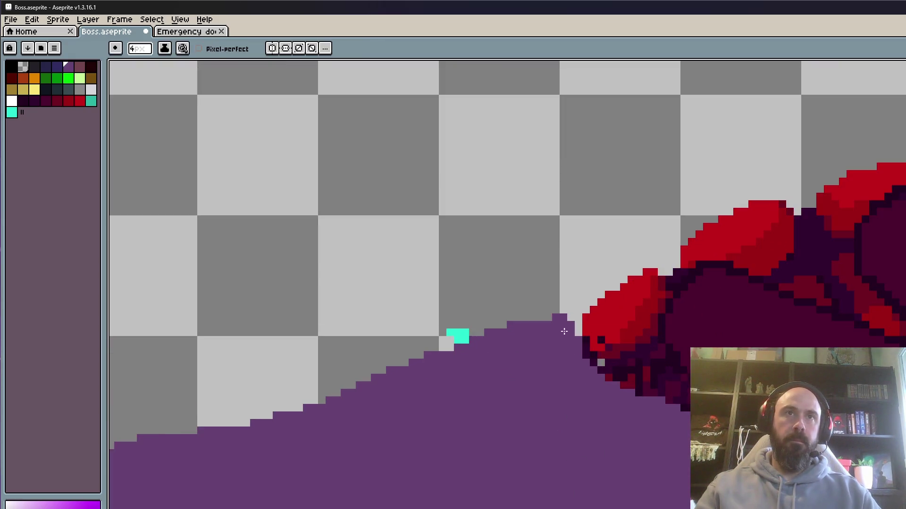
{"action": "mouse_move", "coordinate": [575, 332]}
{"action": "left_mouse_down"}
{"action": "mouse_move", "coordinate": [500, 325]}
{"action": "mouse_move", "coordinate": [358, 377]}
{"action": "mouse_move", "coordinate": [180, 427]}
{"action": "left_mouse_up"}
{"action": "mouse_move", "coordinate": [346, 439]}
{"action": "left_mouse_down"}
{"action": "mouse_move", "coordinate": [569, 385]}
{"action": "mouse_move", "coordinate": [598, 310]}
{"action": "mouse_move", "coordinate": [648, 383]}
{"action": "left_mouse_up"}
{"action": "mouse_move", "coordinate": [581, 362]}
{"action": "left_mouse_down"}
{"action": "mouse_move", "coordinate": [736, 338]}
{"action": "mouse_move", "coordinate": [687, 363]}
{"action": "mouse_move", "coordinate": [547, 363]}
{"action": "left_mouse_up"}
{"action": "key", "text": "ctrl+z"}
{"action": "key", "text": "ctrl+z"}
{"action": "key", "text": "ctrl+z"}
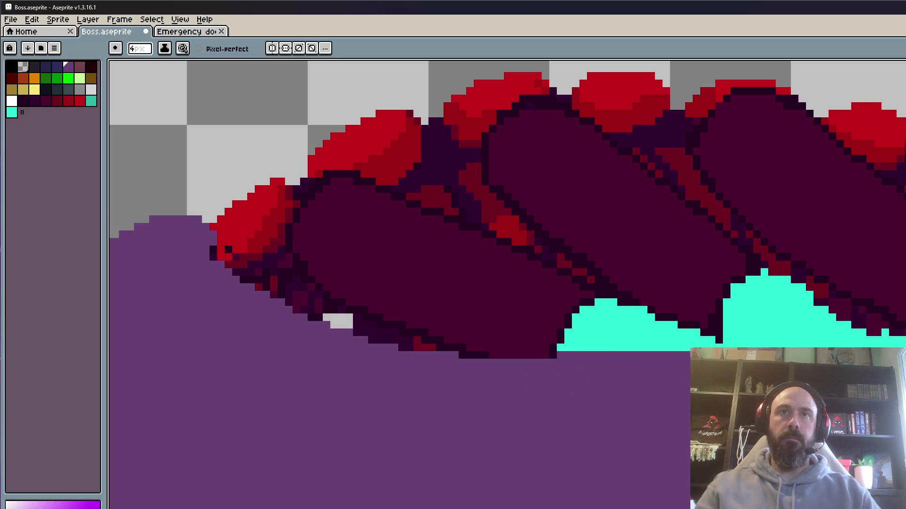
Compare the purple ground fill around the boss's head by undoing and redoing it.
{"action": "scroll", "coordinate": [503, 395], "scroll_direction": "down", "scroll_amount": 3}
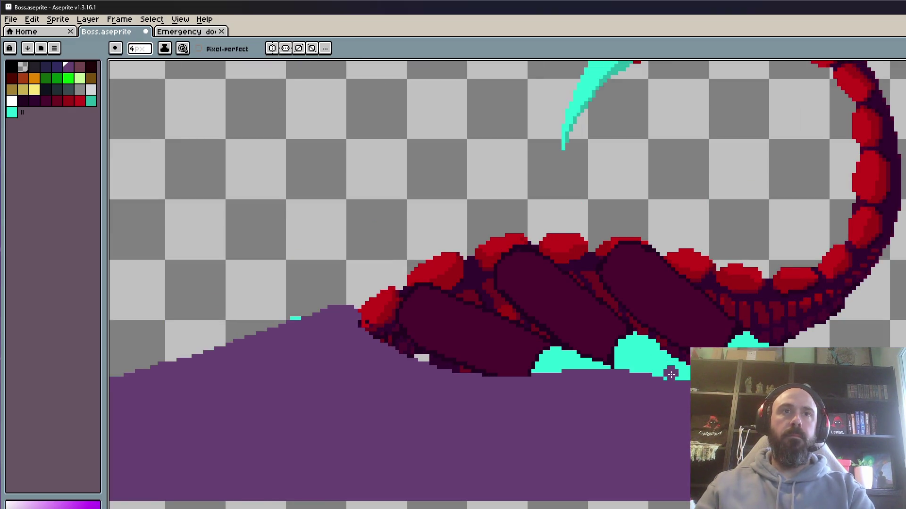
{"action": "scroll", "coordinate": [671, 374], "scroll_direction": "down", "scroll_amount": 1}
{"action": "scroll", "coordinate": [585, 386], "scroll_direction": "up", "scroll_amount": 2}
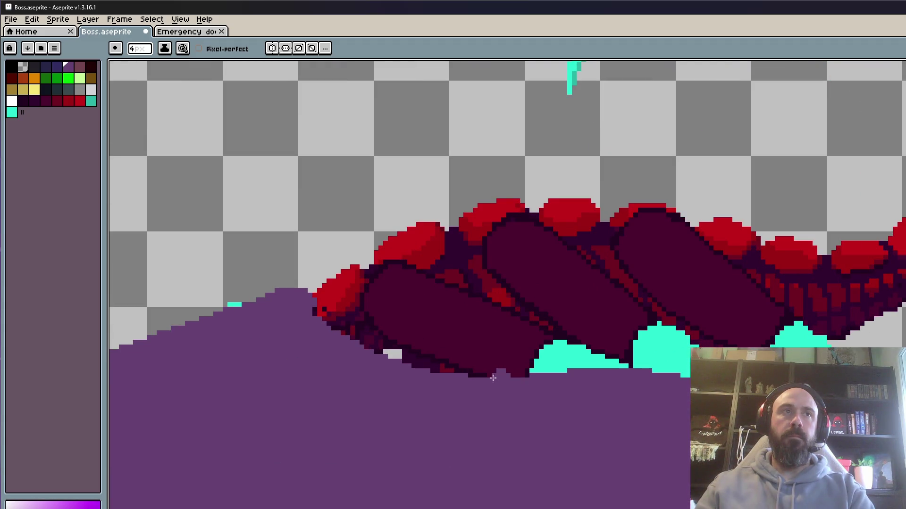
{"action": "left_click_drag", "start_coordinate": [352, 358], "coordinate": [457, 363]}
{"action": "scroll", "coordinate": [456, 364], "scroll_direction": "down", "scroll_amount": 1}
{"action": "key", "text": "ctrl+z"}
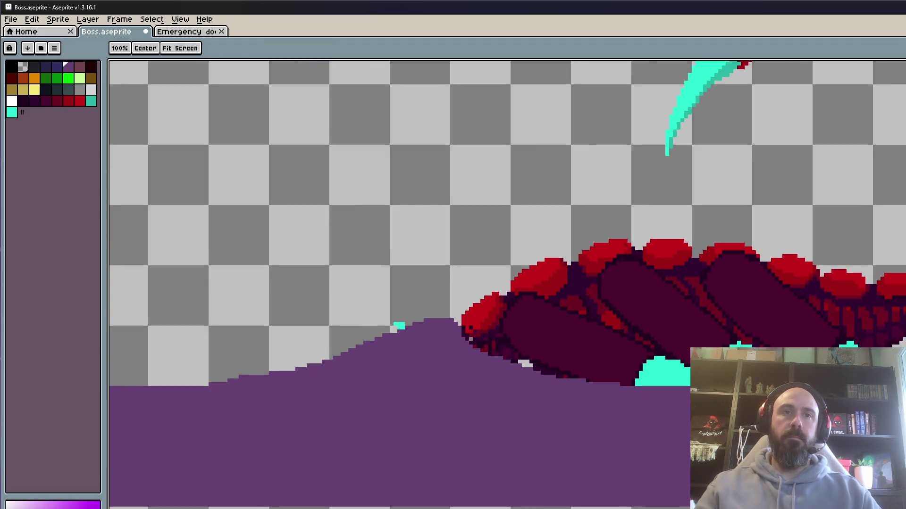
{"action": "key", "text": "ctrl+z"}
{"action": "key", "text": "ctrl+y"}
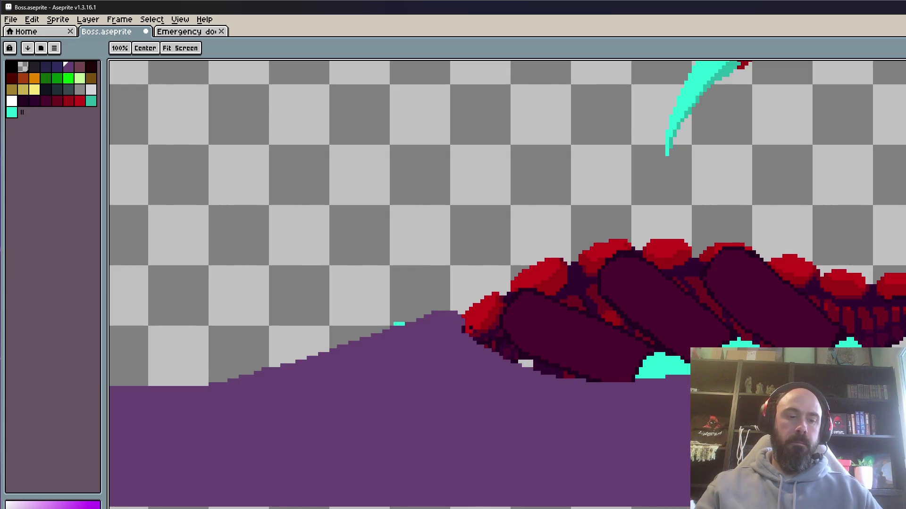
{"action": "key", "text": "ctrl+z"}
{"action": "key", "text": "ctrl+y"}
Repaint the dark outline below the head and raise the purple slope edge over the cyan pixels.
{"action": "key", "text": "b"}
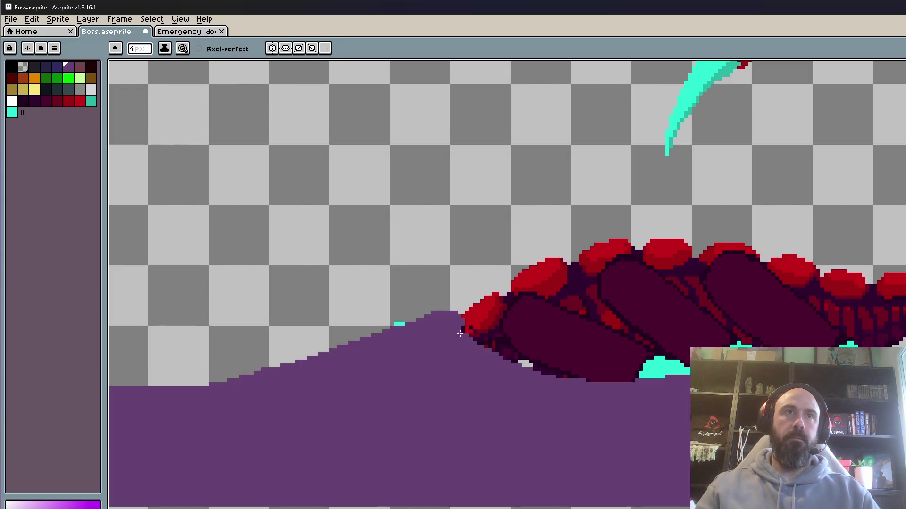
{"action": "scroll", "coordinate": [475, 333], "scroll_direction": "up", "scroll_amount": 2}
{"action": "mouse_move", "coordinate": [457, 326]}
{"action": "left_mouse_down"}
{"action": "mouse_move", "coordinate": [493, 359]}
{"action": "mouse_move", "coordinate": [599, 395]}
{"action": "mouse_move", "coordinate": [682, 401]}
{"action": "left_mouse_up"}
{"action": "mouse_move", "coordinate": [401, 328]}
{"action": "left_mouse_down"}
{"action": "mouse_move", "coordinate": [212, 329]}
{"action": "mouse_move", "coordinate": [243, 402]}
{"action": "mouse_move", "coordinate": [356, 344]}
{"action": "mouse_move", "coordinate": [499, 317]}
{"action": "left_mouse_up"}
{"action": "mouse_move", "coordinate": [384, 340]}
{"action": "left_mouse_down"}
{"action": "mouse_move", "coordinate": [498, 317]}
{"action": "mouse_move", "coordinate": [614, 391]}
{"action": "mouse_move", "coordinate": [679, 400]}
{"action": "mouse_move", "coordinate": [431, 381]}
{"action": "mouse_move", "coordinate": [689, 377]}
{"action": "left_mouse_up"}
{"action": "key", "text": "ctrl+z"}
{"action": "left_click_drag", "start_coordinate": [467, 382], "coordinate": [688, 375]}
{"action": "scroll", "coordinate": [830, 420], "scroll_direction": "down", "scroll_amount": 4}
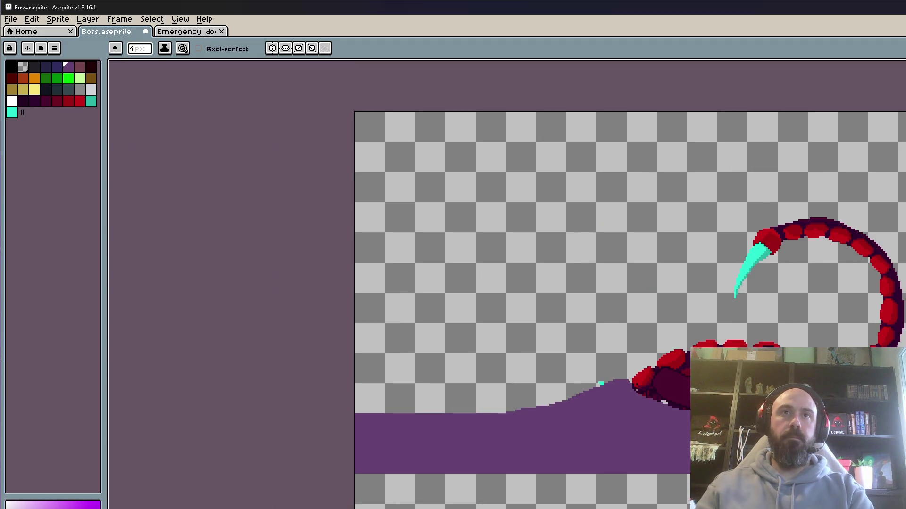
Go to the next frame and marquee-select the hill beside the boss.
{"action": "key", "text": "Right"}
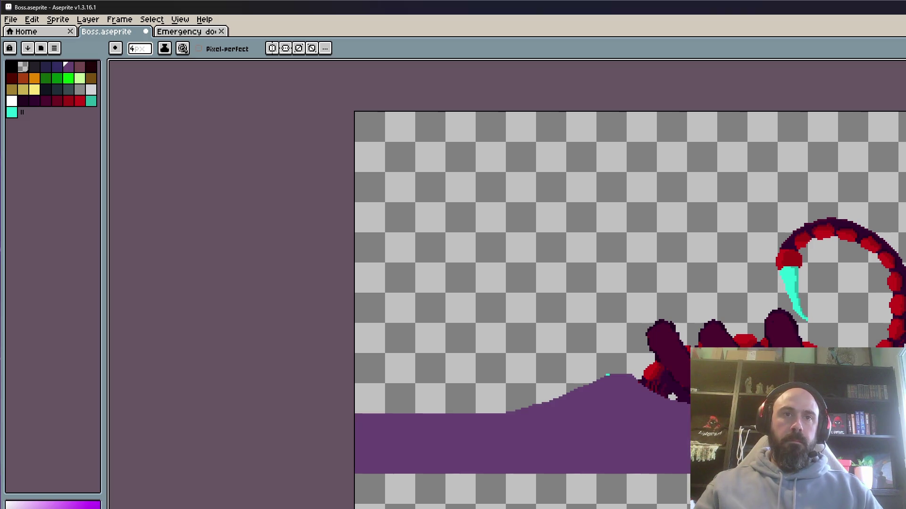
{"action": "key", "text": "m"}
{"action": "mouse_move", "coordinate": [495, 276]}
{"action": "left_mouse_down"}
{"action": "mouse_move", "coordinate": [720, 352]}
{"action": "mouse_move", "coordinate": [825, 400]}
{"action": "mouse_move", "coordinate": [825, 410]}
{"action": "left_mouse_up"}
Nudge the selected ground hill down a few pixels and apply it.
{"action": "scroll", "coordinate": [630, 408], "scroll_direction": "up", "scroll_amount": 1}
{"action": "scroll", "coordinate": [473, 398], "scroll_direction": "up", "scroll_amount": 1}
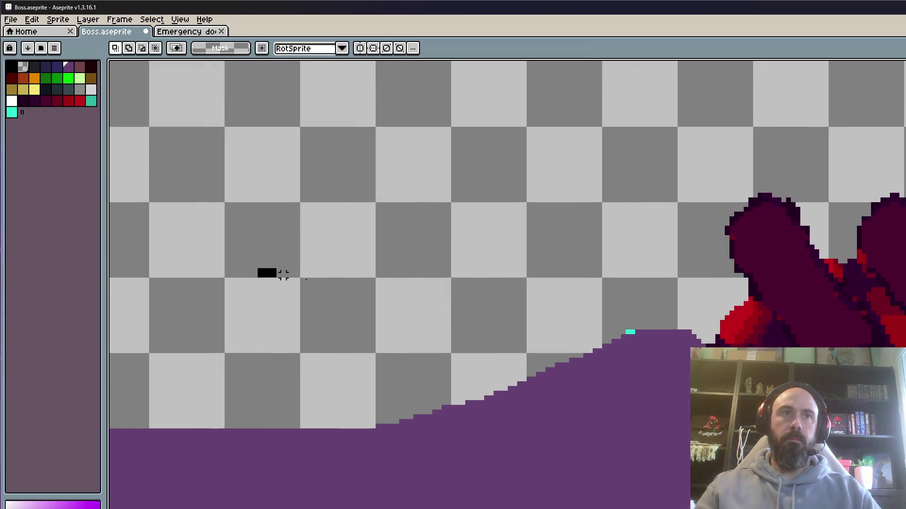
{"action": "scroll", "coordinate": [283, 274], "scroll_direction": "down", "scroll_amount": 2}
{"action": "left_click_drag", "start_coordinate": [283, 275], "coordinate": [558, 309]}
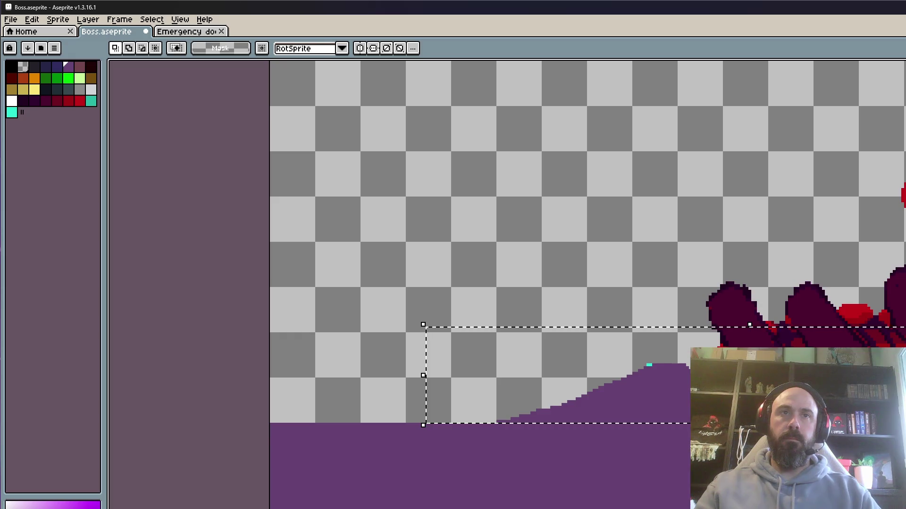
{"action": "key", "text": "Down"}
{"action": "key", "text": "Down"}
{"action": "key", "text": "Down"}
{"action": "key", "text": "Return"}
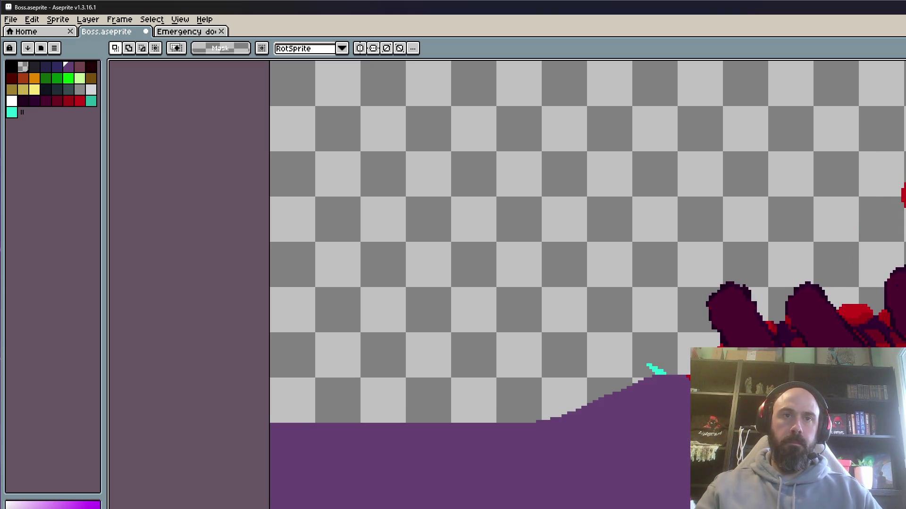
In another frame, select the purple ground and drag it down to lower it.
{"action": "mouse_move", "coordinate": [615, 292]}
{"action": "left_mouse_down"}
{"action": "mouse_move", "coordinate": [688, 426]}
{"action": "mouse_move", "coordinate": [685, 415]}
{"action": "left_mouse_up"}
{"action": "key", "text": "Return"}
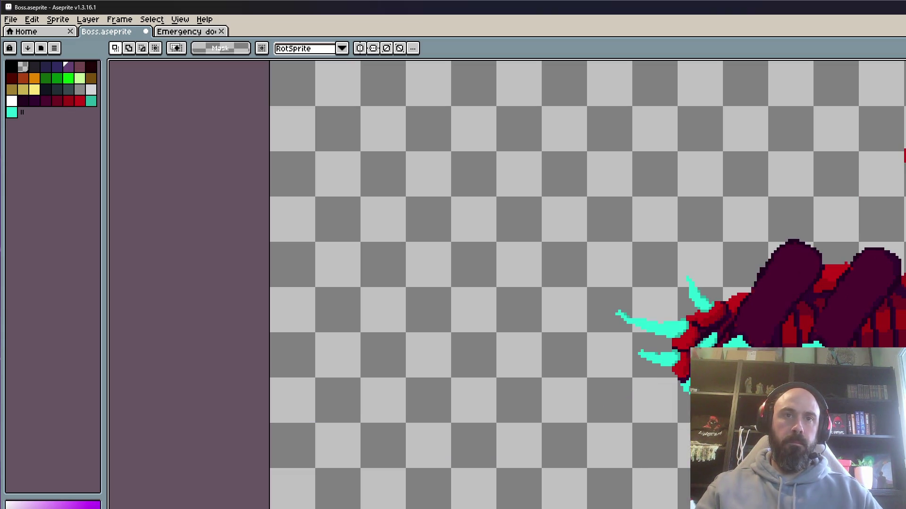
{"action": "left_click_drag", "start_coordinate": [511, 300], "coordinate": [789, 425]}
{"action": "left_click_drag", "start_coordinate": [683, 398], "coordinate": [686, 415]}
{"action": "key", "text": "ctrl+d"}
{"action": "scroll", "coordinate": [687, 415], "scroll_direction": "down", "scroll_amount": 1}
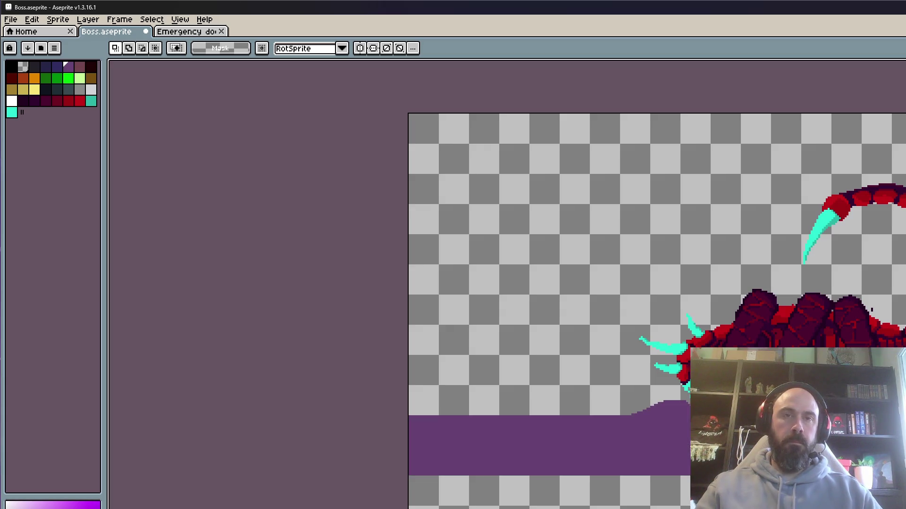
Select the ground under the boss's head and lower it four pixels.
{"action": "scroll", "coordinate": [599, 425], "scroll_direction": "up", "scroll_amount": 1}
{"action": "mouse_move", "coordinate": [526, 277]}
{"action": "left_mouse_down"}
{"action": "mouse_move", "coordinate": [799, 394]}
{"action": "mouse_move", "coordinate": [807, 413]}
{"action": "left_mouse_up"}
{"action": "scroll", "coordinate": [804, 399], "scroll_direction": "up", "scroll_amount": 1}
{"action": "key", "text": "Down"}
{"action": "key", "text": "Down"}
{"action": "key", "text": "Down"}
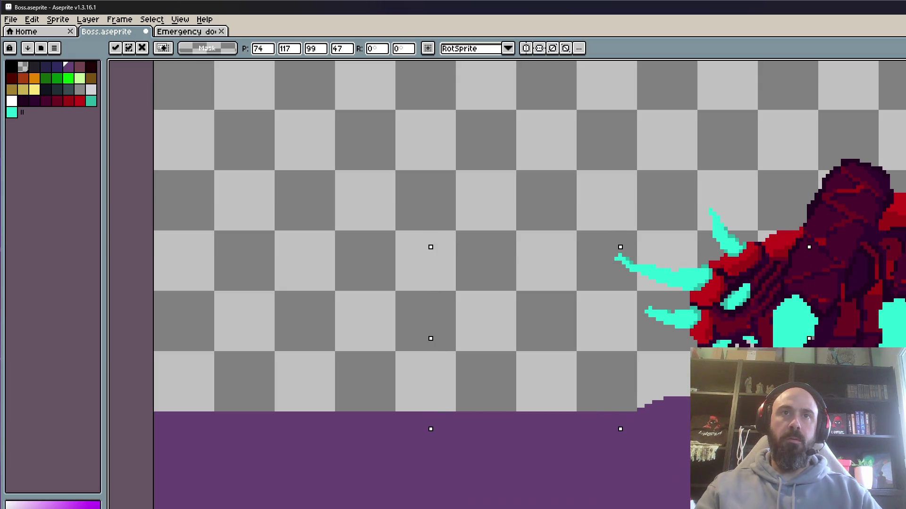
{"action": "scroll", "coordinate": [700, 410], "scroll_direction": "down", "scroll_amount": 1}
{"action": "key", "text": "Return"}
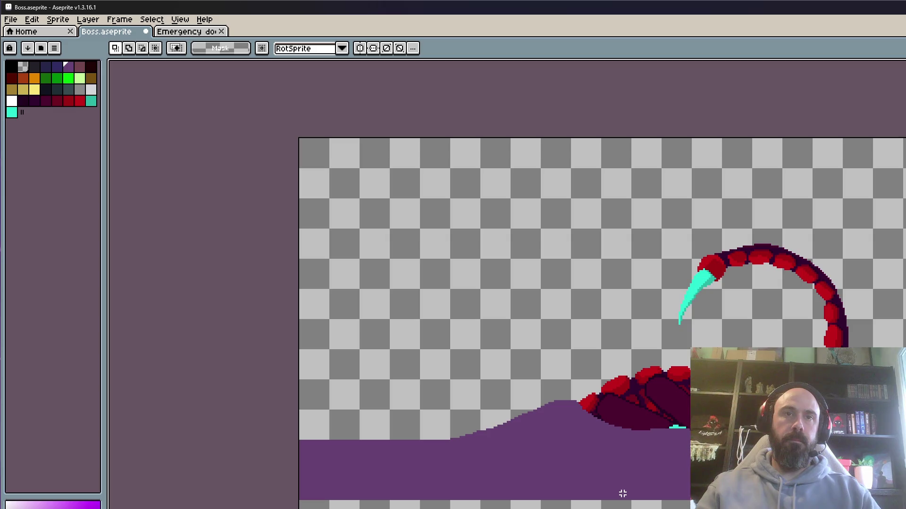
{"action": "scroll", "coordinate": [637, 388], "scroll_direction": "up", "scroll_amount": 1}
{"action": "left_click_drag", "start_coordinate": [491, 343], "coordinate": [905, 508]}
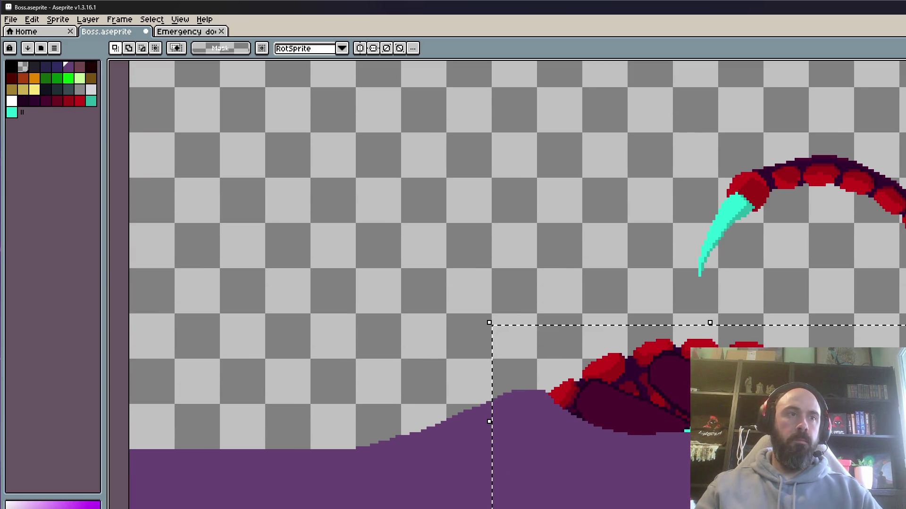
{"action": "left_click", "coordinate": [687, 410]}
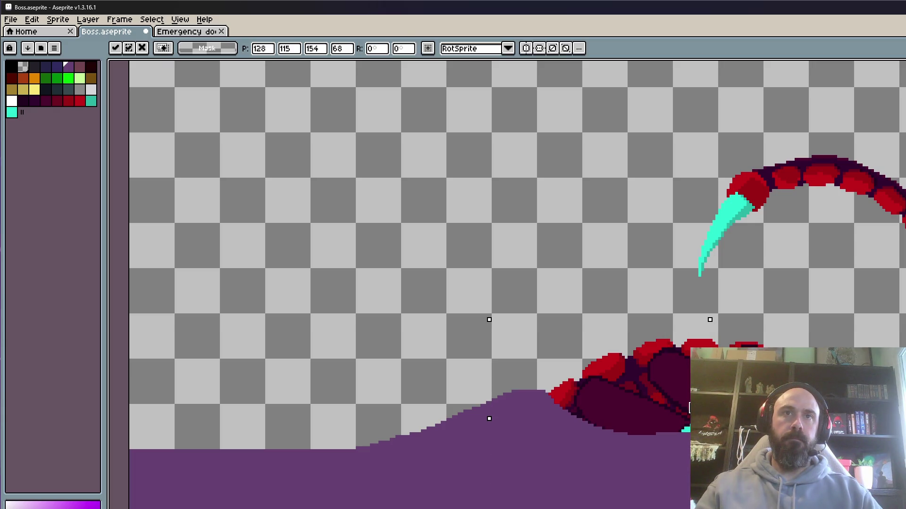
{"action": "key", "text": "ctrl+d"}
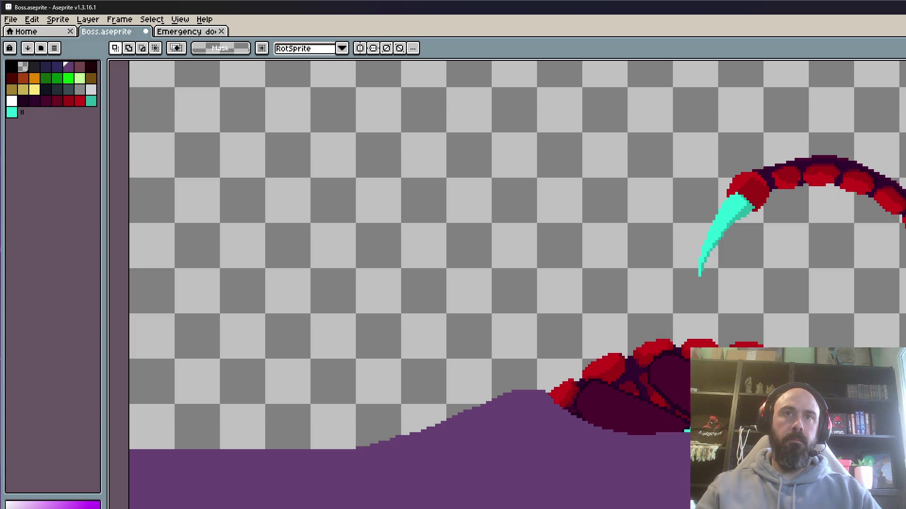
{"action": "key", "text": "Right"}
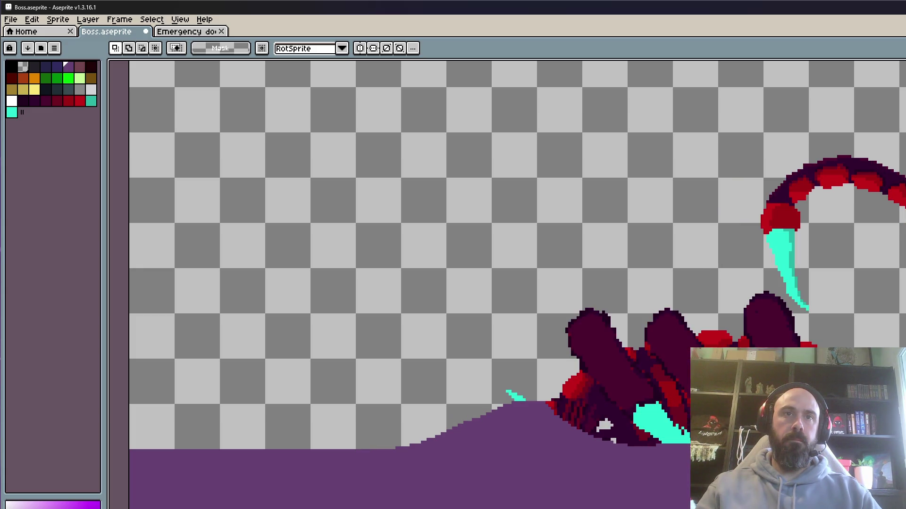
{"action": "key", "text": "Right"}
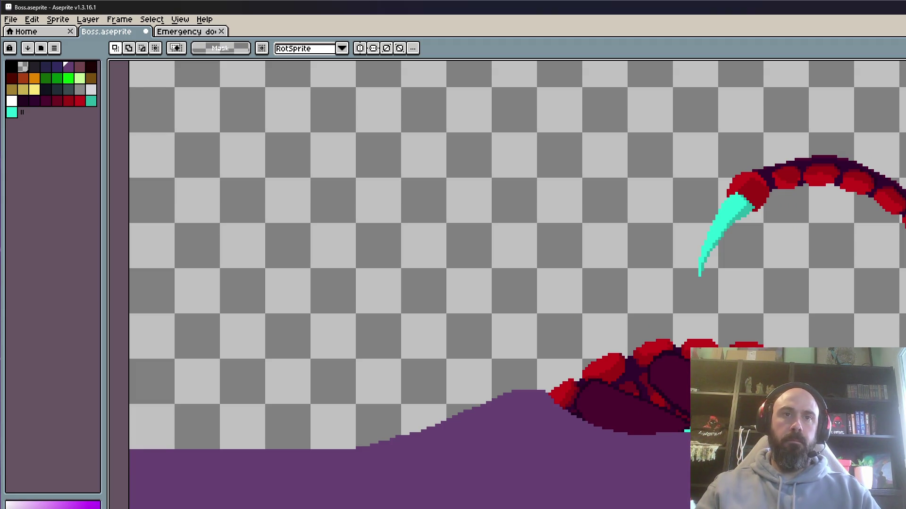
{"action": "key", "text": "Right"}
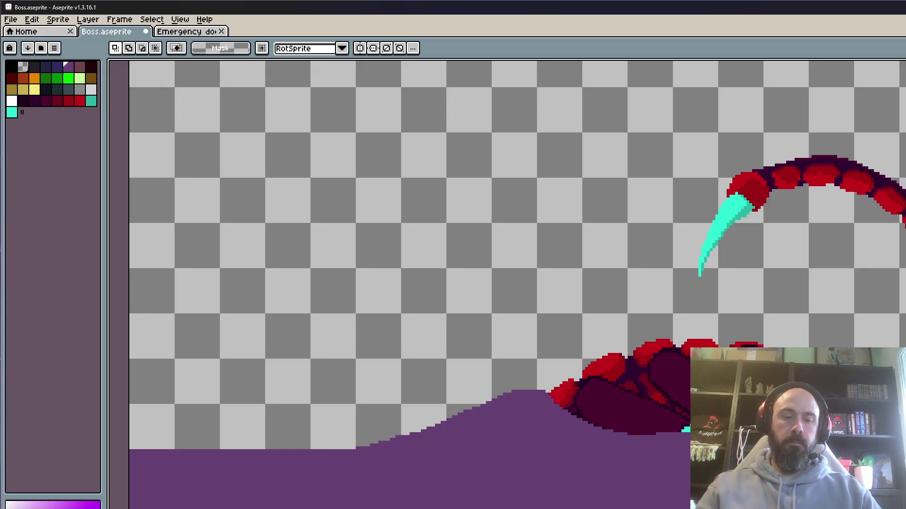
{"action": "key", "text": "Return"}
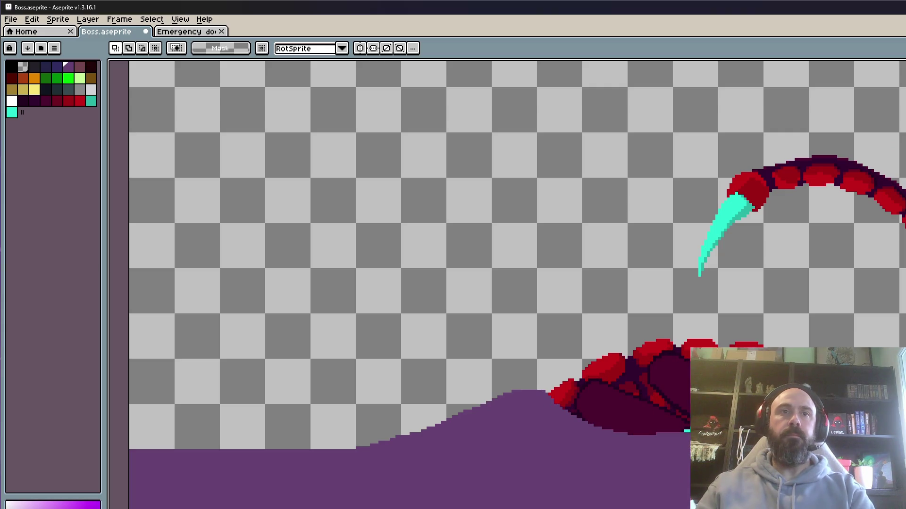
Enter 500 ms as frame 32's duration in Frame Properties, then zoom out to watch playback.
{"action": "key", "text": "p"}
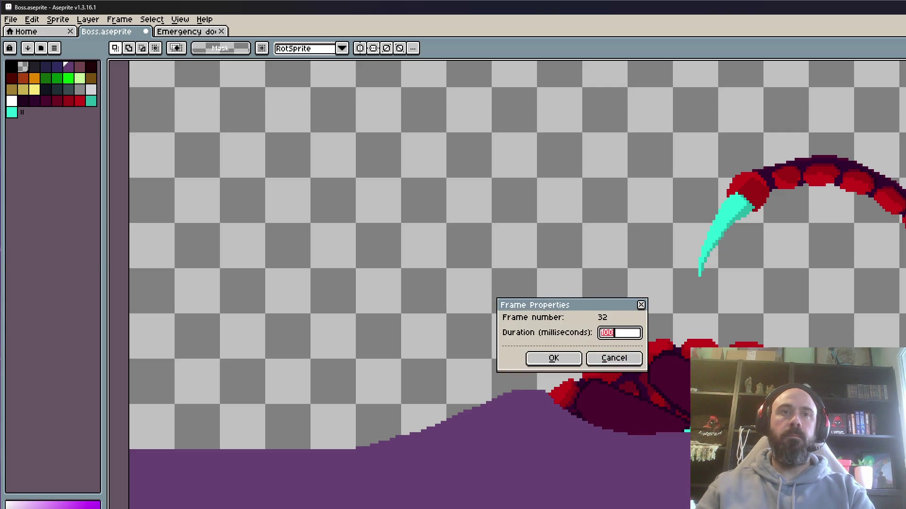
{"action": "type", "text": "00"}
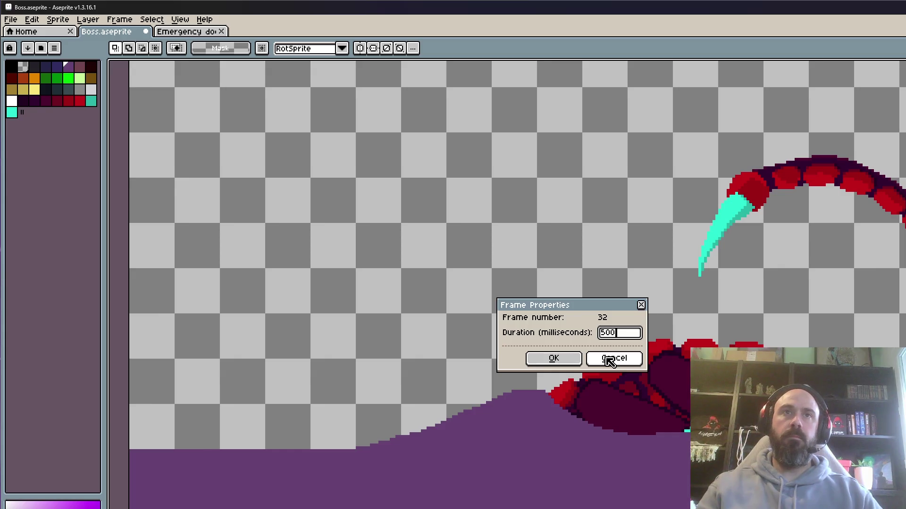
{"action": "left_click", "coordinate": [573, 359]}
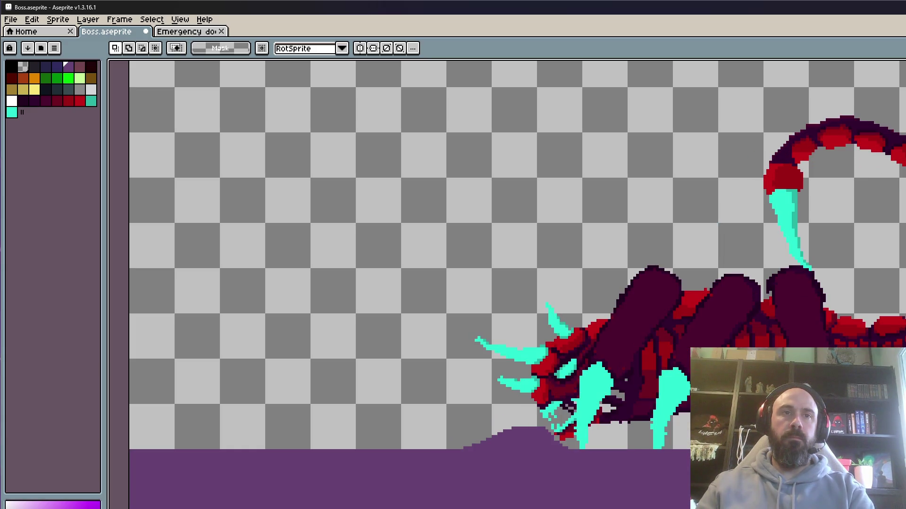
{"action": "scroll", "coordinate": [667, 431], "scroll_direction": "down", "scroll_amount": 3}
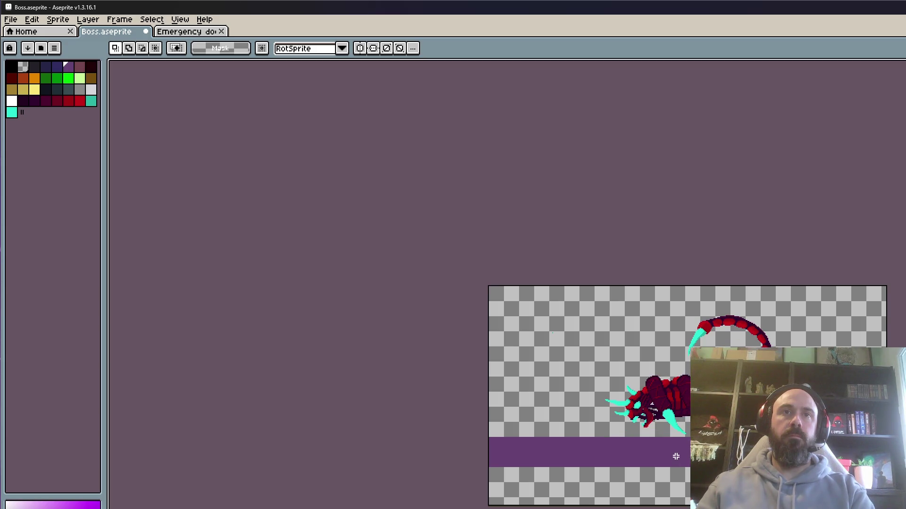
Select the scorpion and shift its head slightly down and left.
{"action": "mouse_move", "coordinate": [552, 286]}
{"action": "left_mouse_down"}
{"action": "mouse_move", "coordinate": [643, 318]}
{"action": "mouse_move", "coordinate": [876, 502]}
{"action": "left_mouse_up"}
{"action": "left_click", "coordinate": [571, 499]}
{"action": "left_click_drag", "start_coordinate": [571, 499], "coordinate": [572, 286]}
{"action": "scroll", "coordinate": [481, 329], "scroll_direction": "up", "scroll_amount": 2}
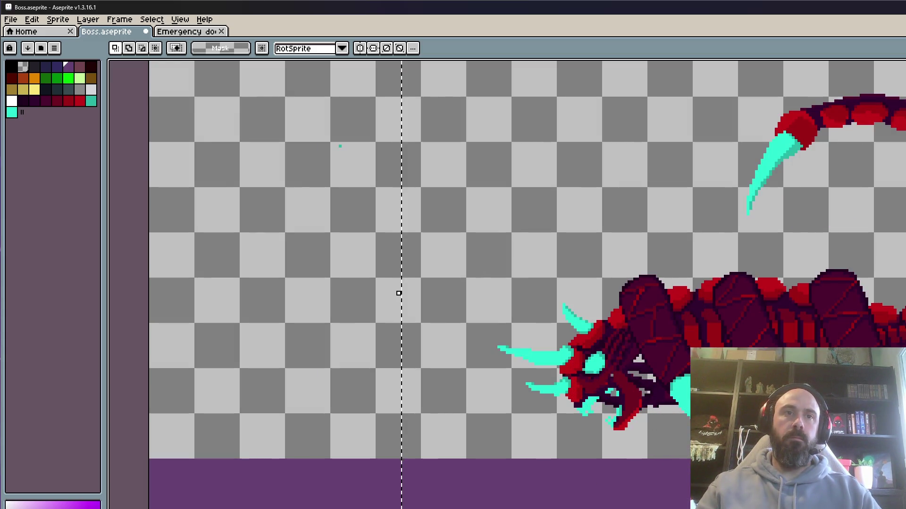
{"action": "left_click_drag", "start_coordinate": [627, 396], "coordinate": [619, 408]}
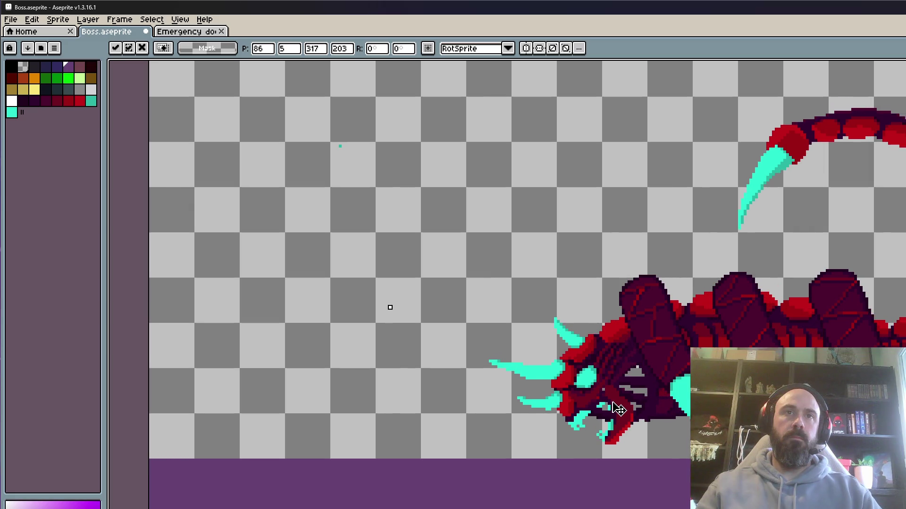
{"action": "left_click", "coordinate": [292, 381]}
Compare the head move with undo and redo, then commit the transform.
{"action": "key", "text": "ctrl+z"}
{"action": "key", "text": "ctrl+y"}
{"action": "key", "text": "ctrl+z"}
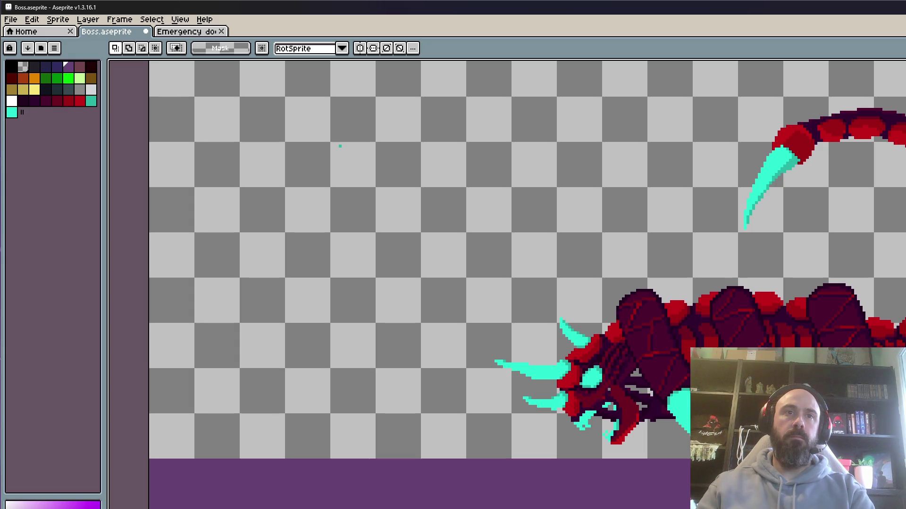
{"action": "key", "text": "ctrl+y"}
{"action": "scroll", "coordinate": [517, 465], "scroll_direction": "down", "scroll_amount": 5}
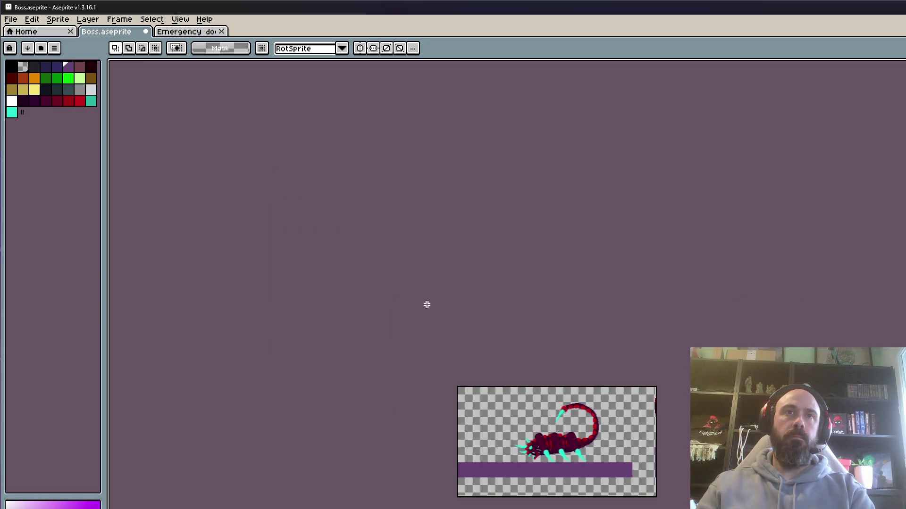
{"action": "scroll", "coordinate": [535, 489], "scroll_direction": "up", "scroll_amount": 4}
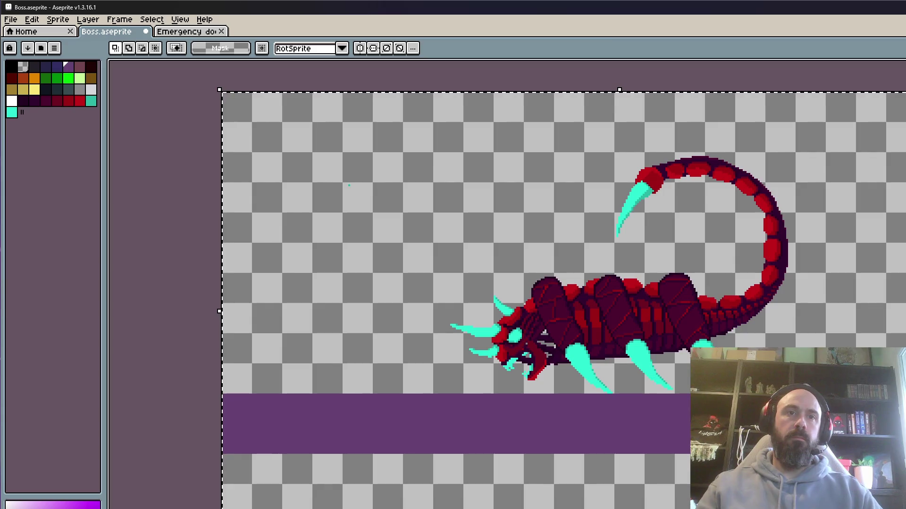
{"action": "scroll", "coordinate": [545, 332], "scroll_direction": "up", "scroll_amount": 2}
{"action": "left_click", "coordinate": [560, 357]}
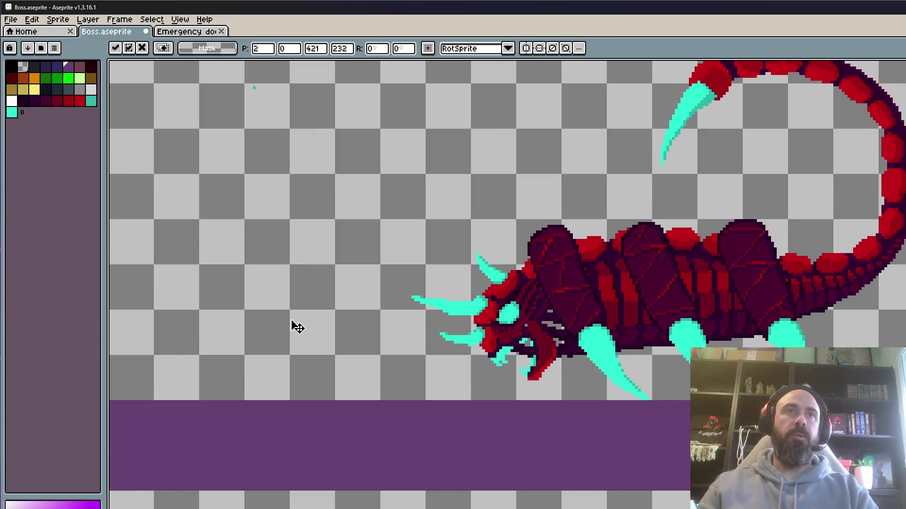
{"action": "scroll", "coordinate": [295, 325], "scroll_direction": "down", "scroll_amount": 1}
{"action": "key", "text": "Return"}
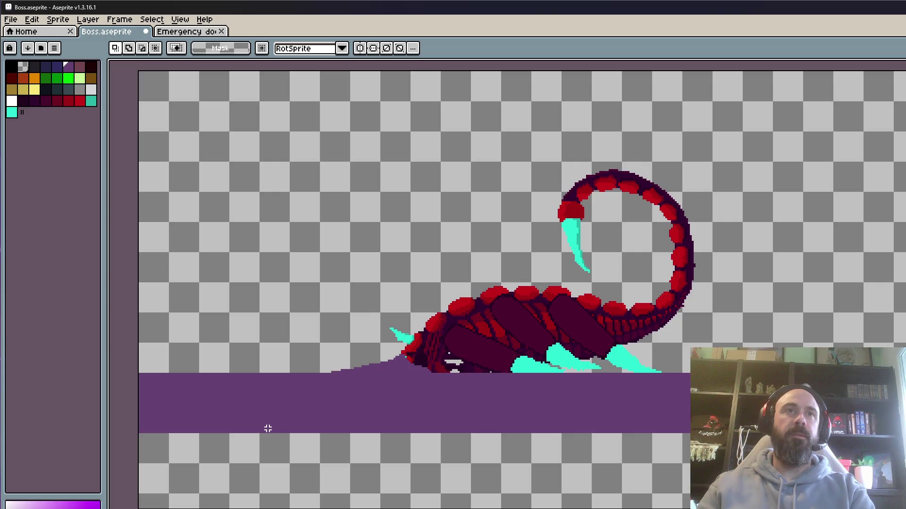
Select the whole scorpion, move it closer to the purple ground, and apply the move.
{"action": "mouse_move", "coordinate": [304, 121]}
{"action": "left_mouse_down"}
{"action": "mouse_move", "coordinate": [798, 374]}
{"action": "mouse_move", "coordinate": [808, 404]}
{"action": "left_mouse_up"}
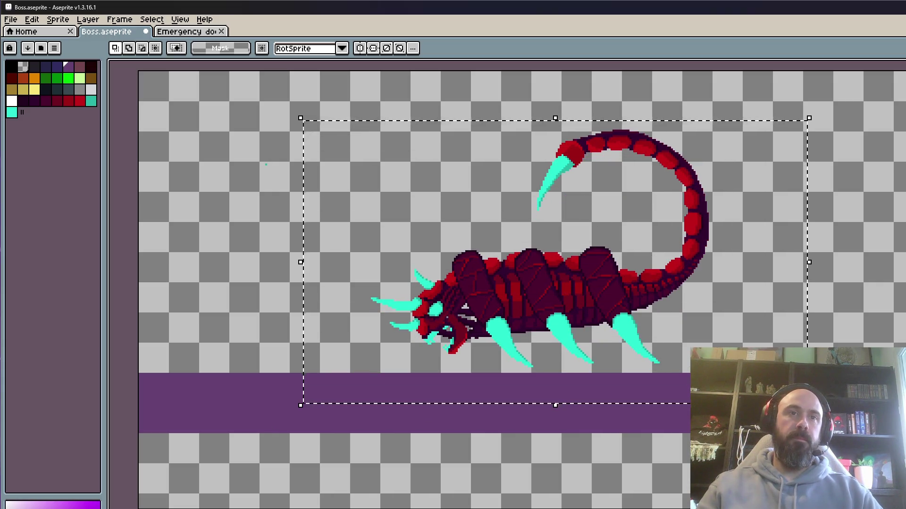
{"action": "left_click", "coordinate": [455, 341]}
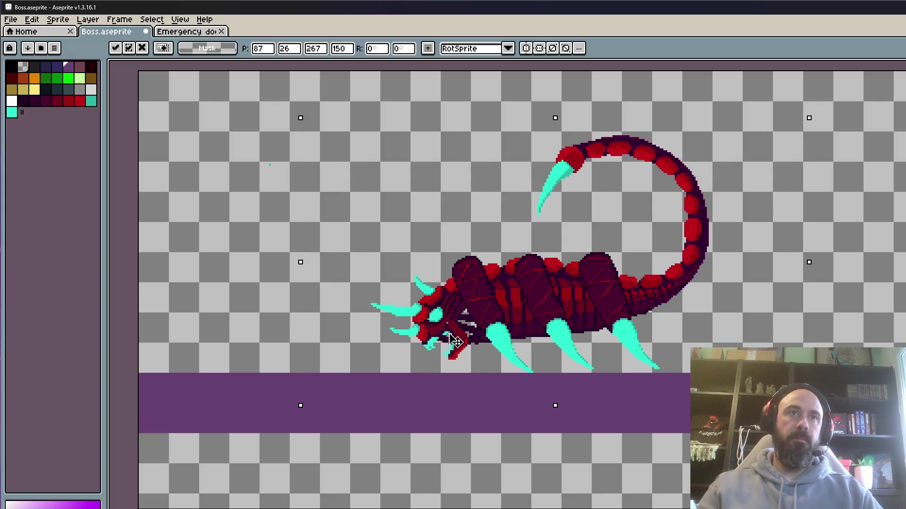
{"action": "key", "text": "ctrl+d"}
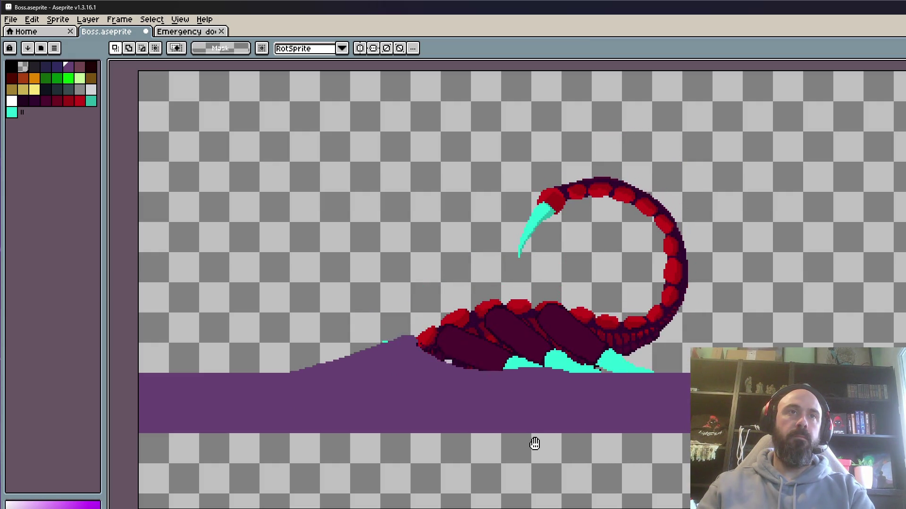
{"action": "scroll", "coordinate": [534, 444], "scroll_direction": "down", "scroll_amount": 2}
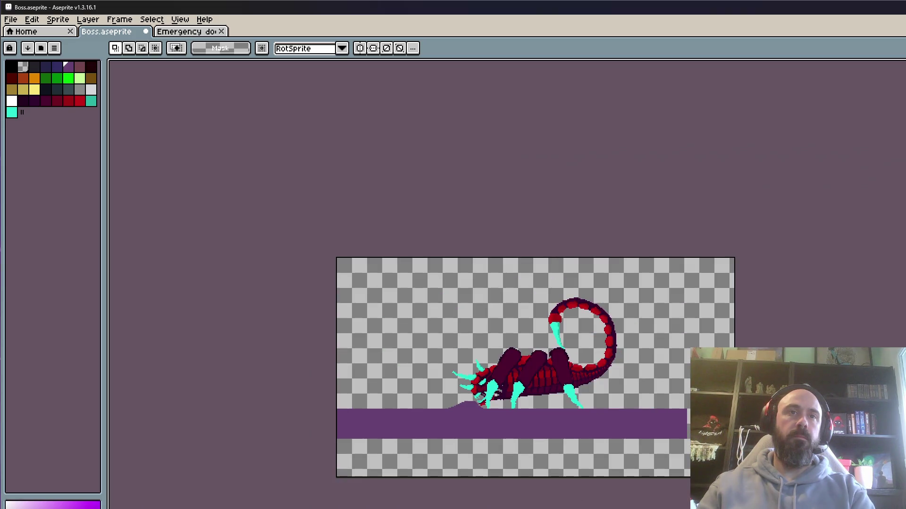
{"action": "scroll", "coordinate": [497, 459], "scroll_direction": "up", "scroll_amount": 1}
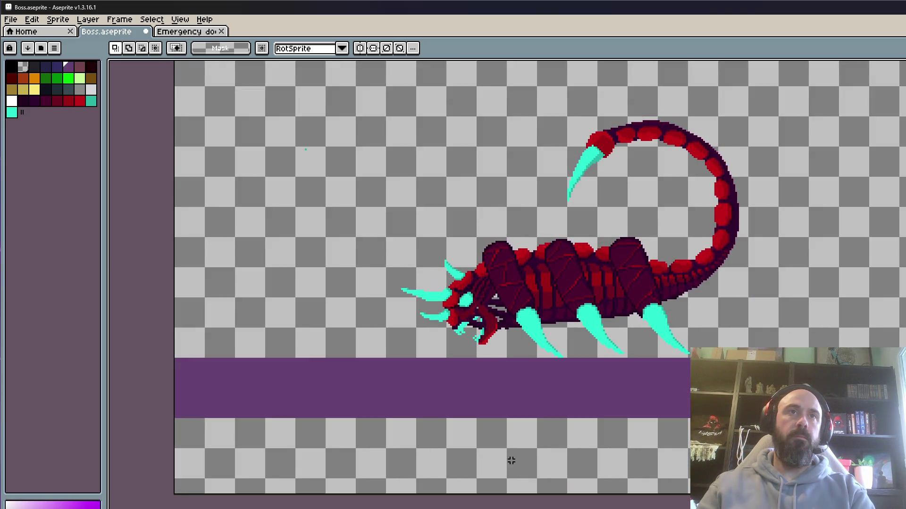
{"action": "scroll", "coordinate": [465, 314], "scroll_direction": "down", "scroll_amount": 1}
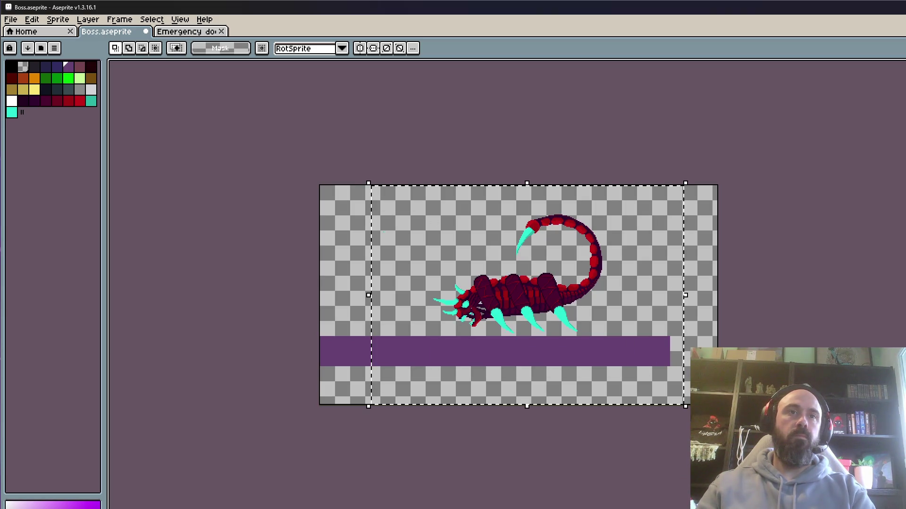
{"action": "scroll", "coordinate": [513, 289], "scroll_direction": "up", "scroll_amount": 2}
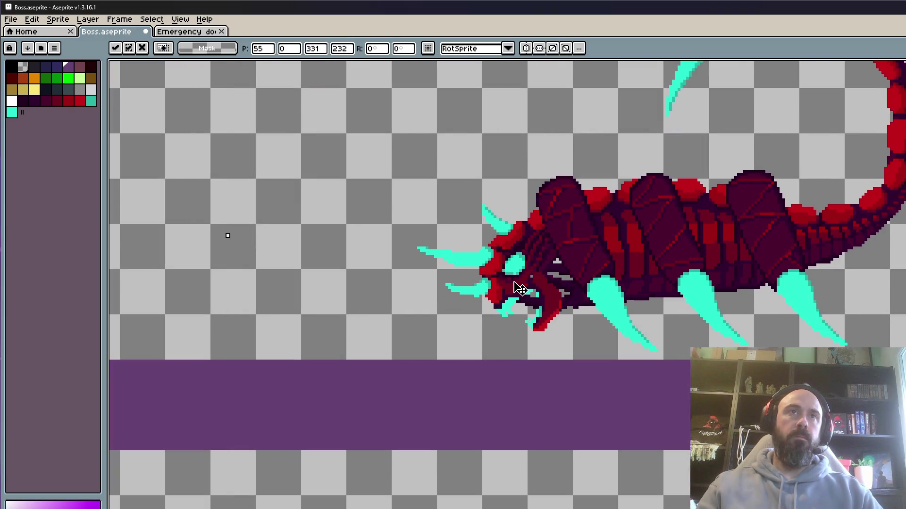
{"action": "key", "text": "ctrl+d"}
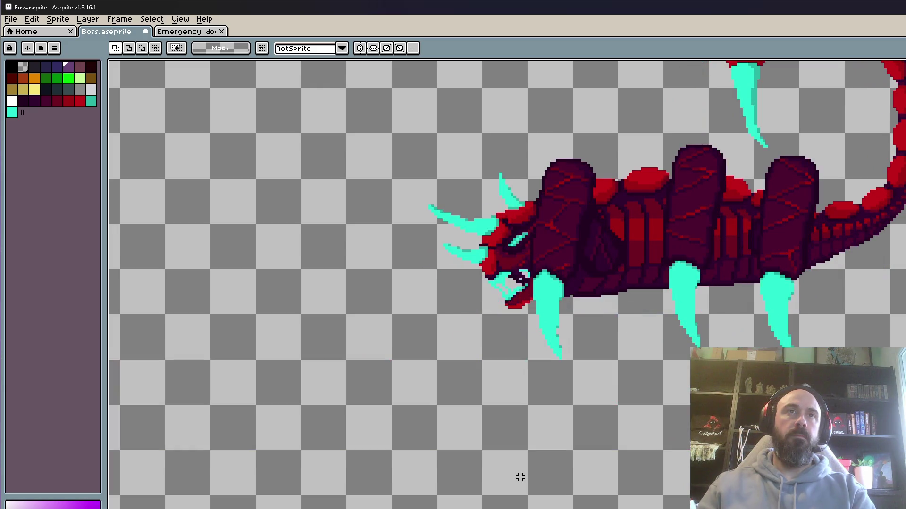
{"action": "scroll", "coordinate": [515, 456], "scroll_direction": "down", "scroll_amount": 2}
{"action": "mouse_move", "coordinate": [396, 128]}
{"action": "left_mouse_down"}
{"action": "mouse_move", "coordinate": [828, 338]}
{"action": "mouse_move", "coordinate": [878, 439]}
{"action": "left_mouse_up"}
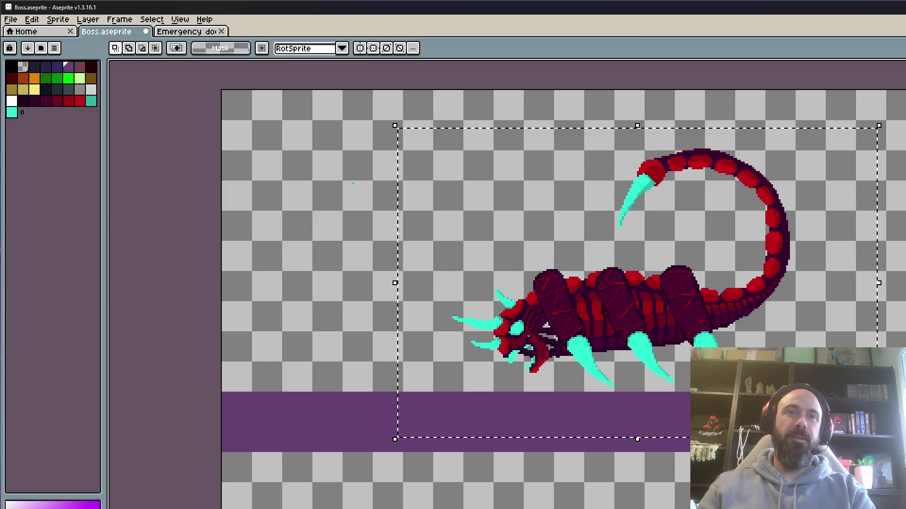
{"action": "scroll", "coordinate": [524, 302], "scroll_direction": "up", "scroll_amount": 1}
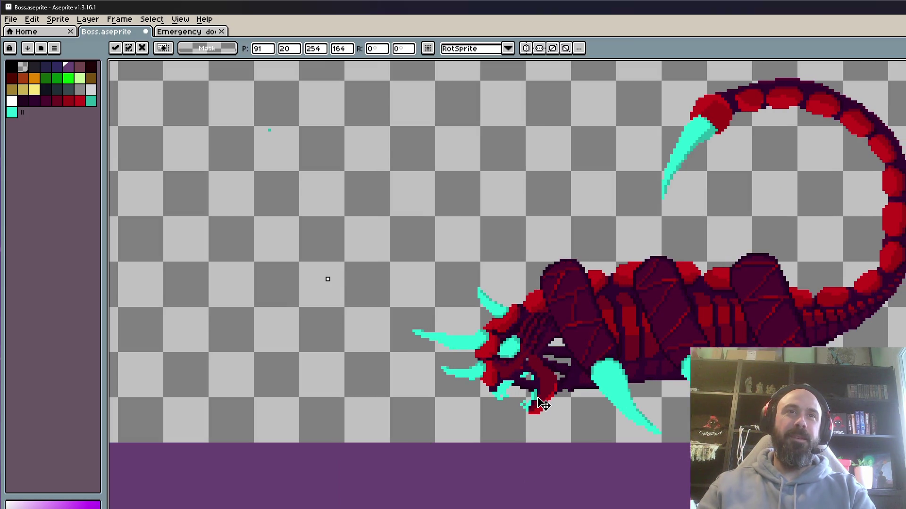
{"action": "scroll", "coordinate": [244, 352], "scroll_direction": "down", "scroll_amount": 1}
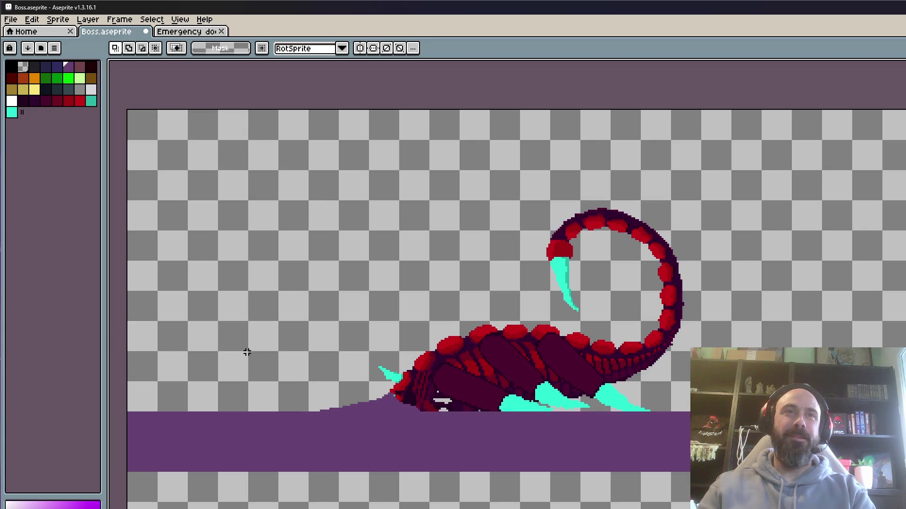
{"action": "key", "text": "Return"}
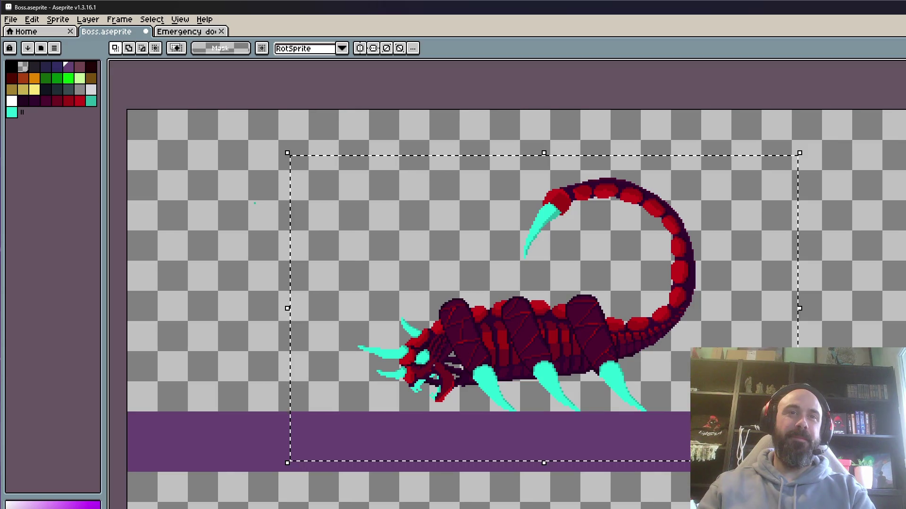
{"action": "scroll", "coordinate": [397, 368], "scroll_direction": "up", "scroll_amount": 1}
{"action": "scroll", "coordinate": [424, 368], "scroll_direction": "down", "scroll_amount": 1}
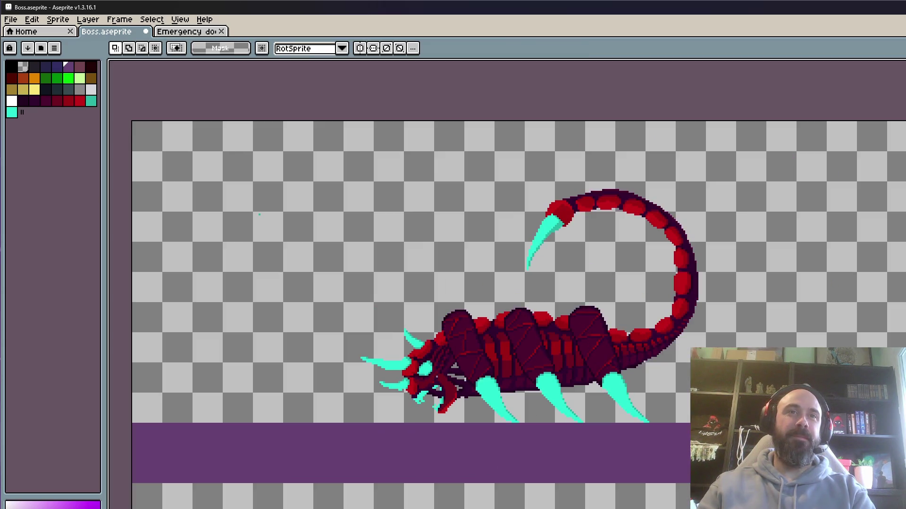
{"action": "scroll", "coordinate": [562, 394], "scroll_direction": "down", "scroll_amount": 1}
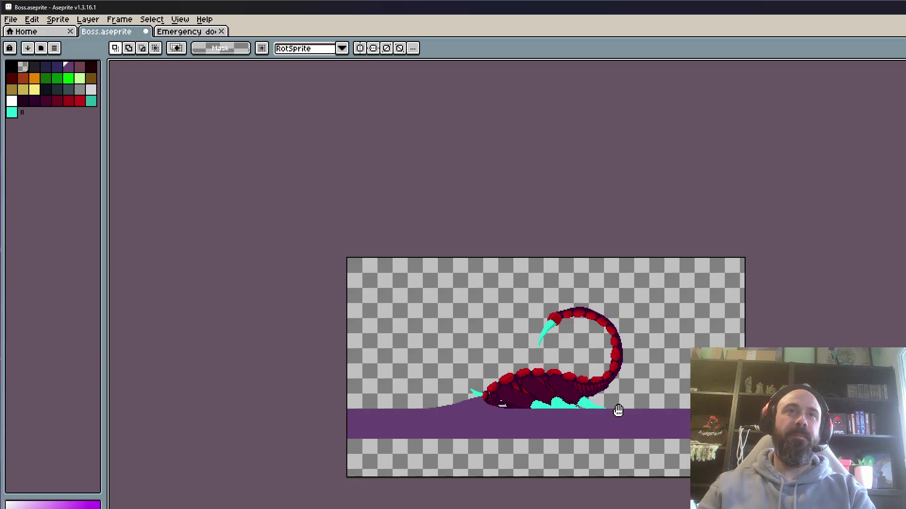
{"action": "scroll", "coordinate": [609, 417], "scroll_direction": "up", "scroll_amount": 2}
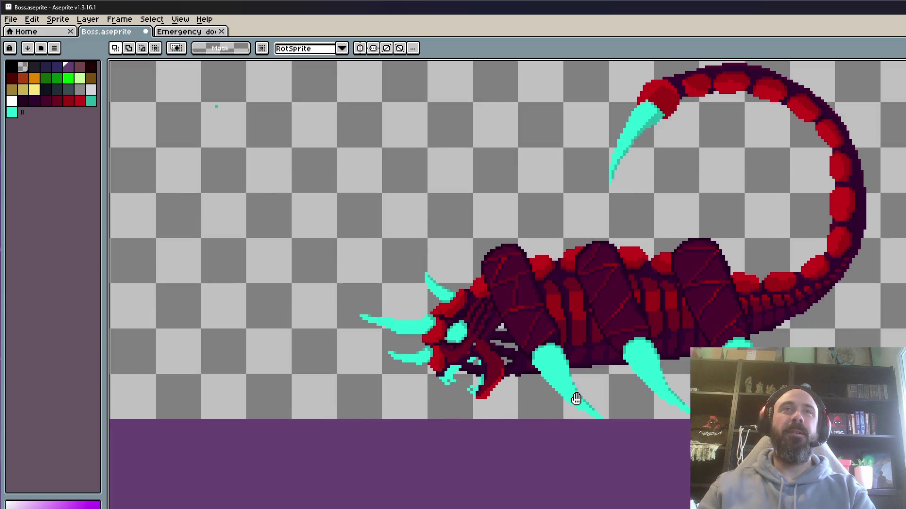
{"action": "scroll", "coordinate": [573, 396], "scroll_direction": "down", "scroll_amount": 1}
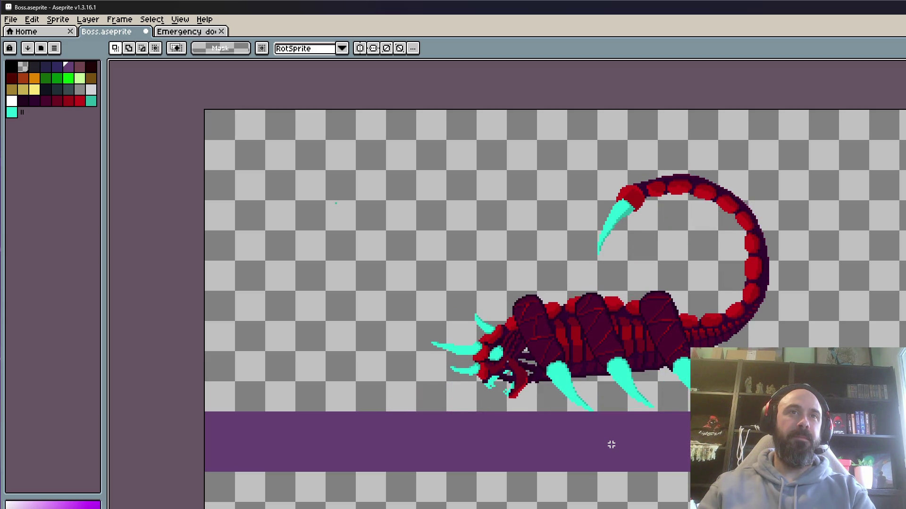
{"action": "left_click_drag", "start_coordinate": [357, 155], "coordinate": [821, 461]}
{"action": "scroll", "coordinate": [503, 379], "scroll_direction": "up", "scroll_amount": 1}
{"action": "key", "text": "ctrl+d"}
{"action": "scroll", "coordinate": [255, 337], "scroll_direction": "down", "scroll_amount": 1}
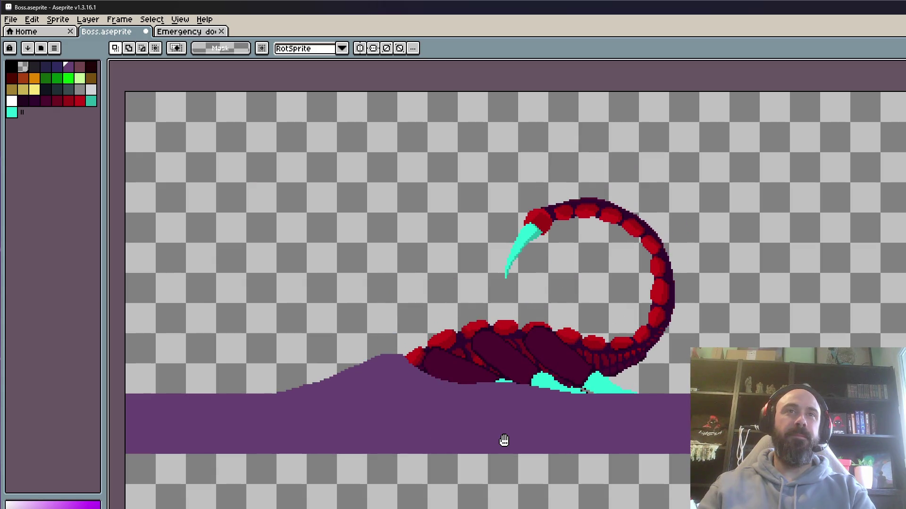
{"action": "left_click", "coordinate": [10, 19]}
Save Boss.aseprite via File > Save and zoom around the canvas to review it.
{"action": "left_click", "coordinate": [20, 67]}
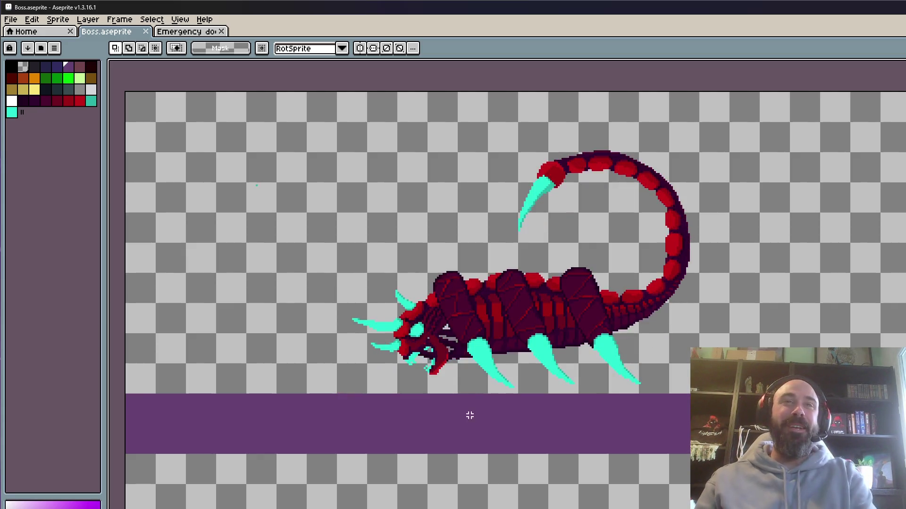
{"action": "scroll", "coordinate": [454, 415], "scroll_direction": "down", "scroll_amount": 2}
{"action": "scroll", "coordinate": [455, 415], "scroll_direction": "up", "scroll_amount": 3}
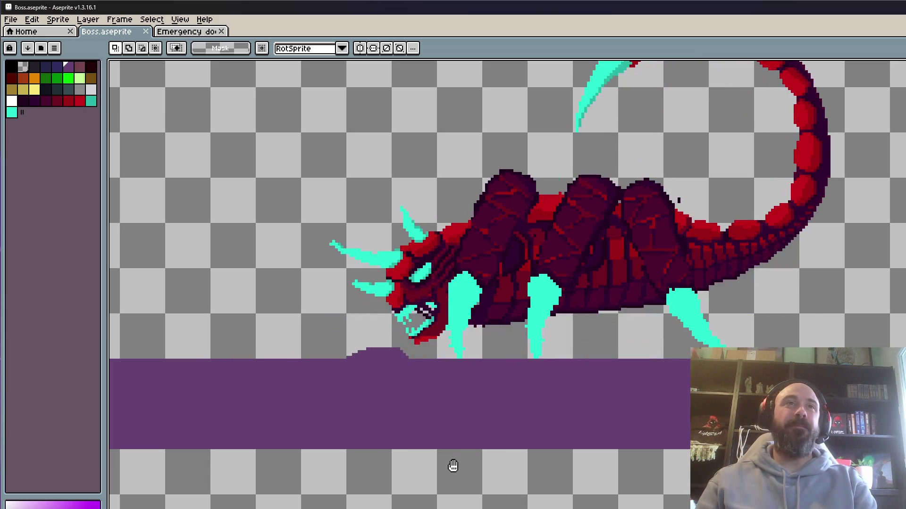
{"action": "scroll", "coordinate": [606, 425], "scroll_direction": "down", "scroll_amount": 1}
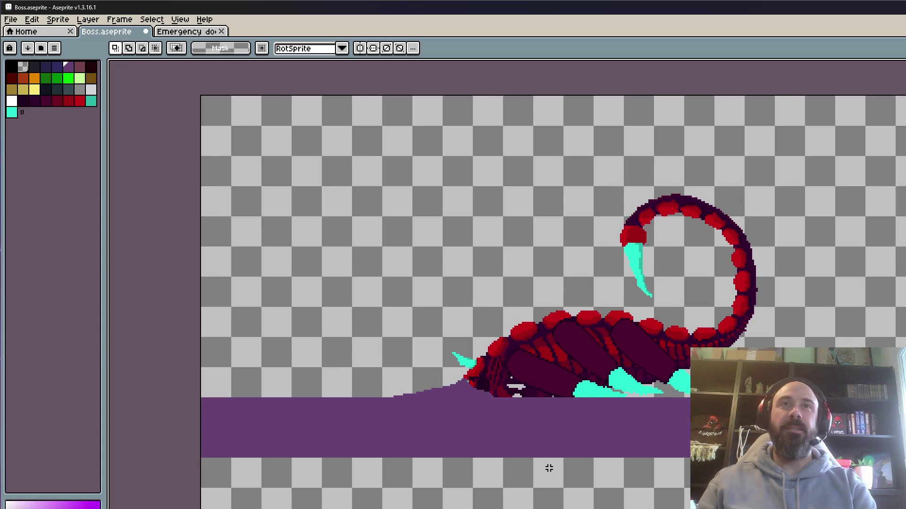
{"action": "scroll", "coordinate": [704, 329], "scroll_direction": "up", "scroll_amount": 2}
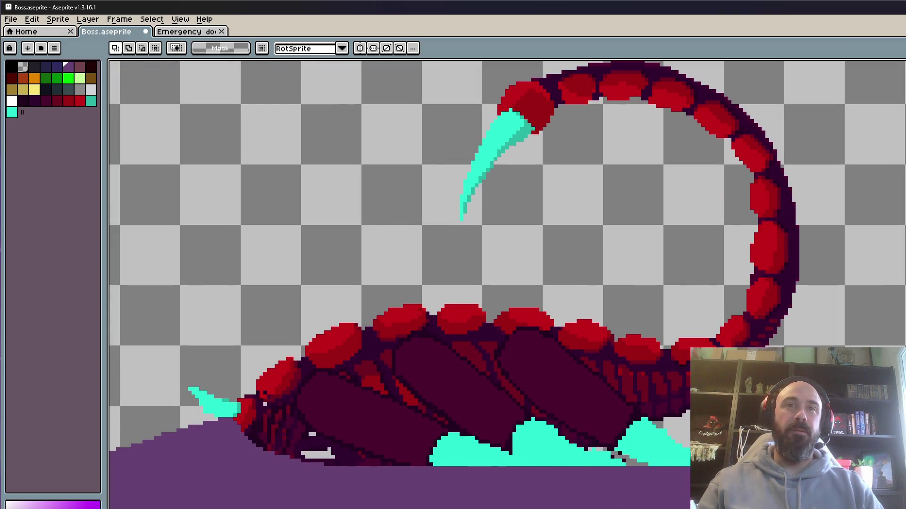
{"action": "scroll", "coordinate": [704, 333], "scroll_direction": "up", "scroll_amount": 1}
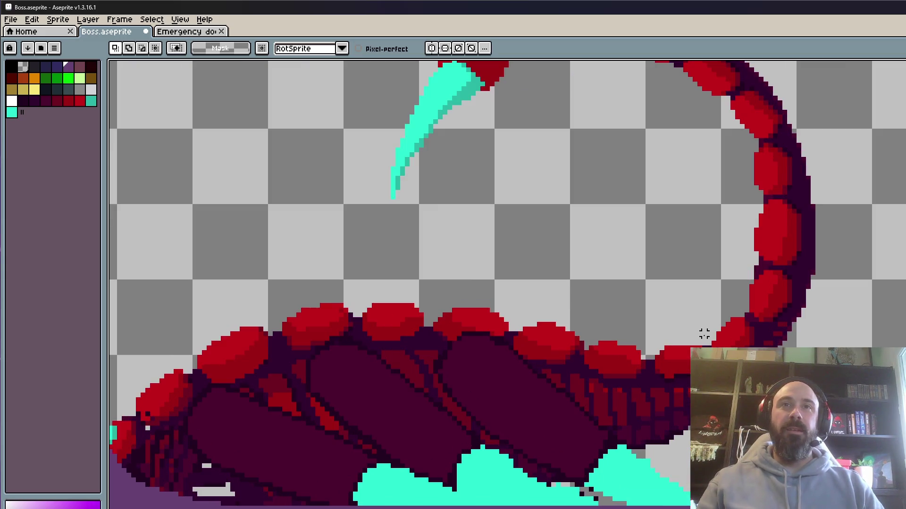
Lasso around the scorpion tail and delete it, undoing to retry the outline.
{"action": "scroll", "coordinate": [703, 341], "scroll_direction": "down", "scroll_amount": 5}
{"action": "scroll", "coordinate": [702, 340], "scroll_direction": "up", "scroll_amount": 3}
{"action": "mouse_move", "coordinate": [828, 344]}
{"action": "left_mouse_down"}
{"action": "mouse_move", "coordinate": [788, 112]}
{"action": "mouse_move", "coordinate": [519, 254]}
{"action": "mouse_move", "coordinate": [735, 341]}
{"action": "left_mouse_up"}
{"action": "key", "text": "Delete"}
{"action": "key", "text": "ctrl+z"}
{"action": "scroll", "coordinate": [734, 339], "scroll_direction": "up", "scroll_amount": 1}
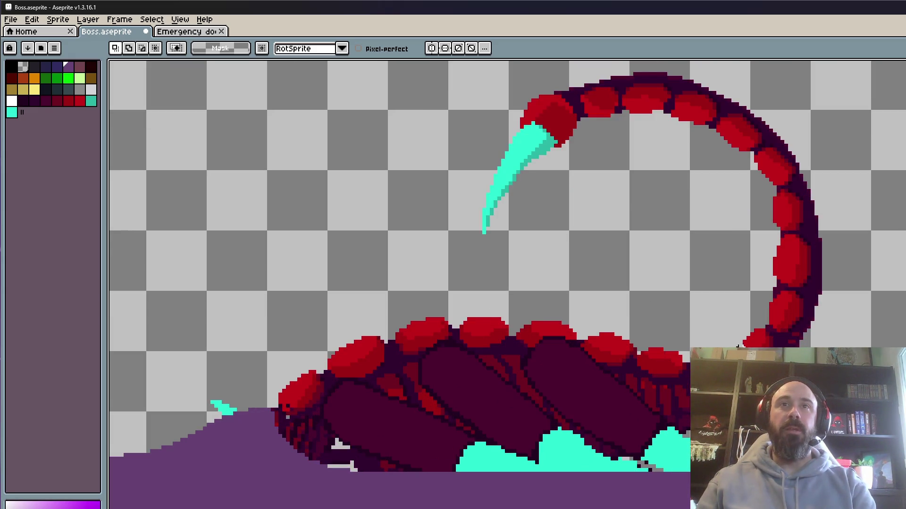
{"action": "scroll", "coordinate": [738, 347], "scroll_direction": "down", "scroll_amount": 1}
{"action": "mouse_move", "coordinate": [847, 349]}
{"action": "left_mouse_down"}
{"action": "mouse_move", "coordinate": [573, 137]}
{"action": "mouse_move", "coordinate": [710, 314]}
{"action": "left_mouse_up"}
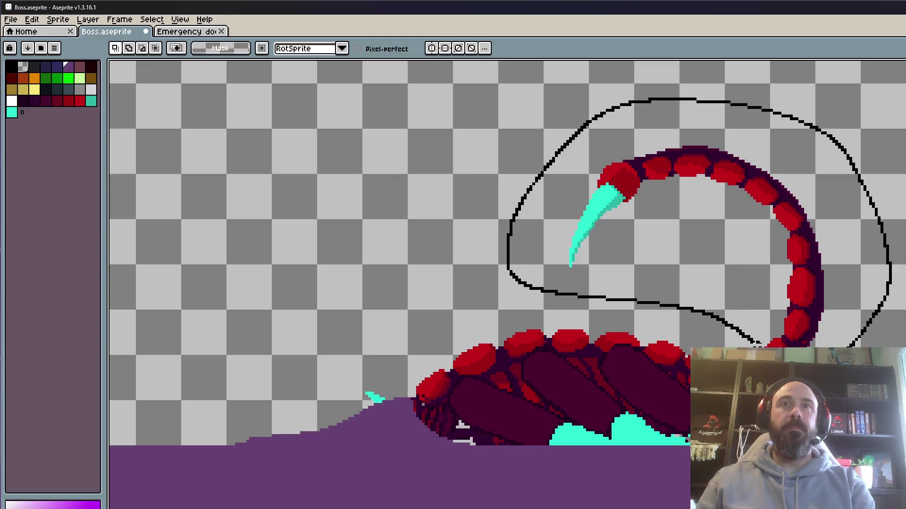
{"action": "left_click_drag", "start_coordinate": [754, 343], "coordinate": [827, 335]}
{"action": "key", "text": "Delete"}
{"action": "key", "text": "ctrl+z"}
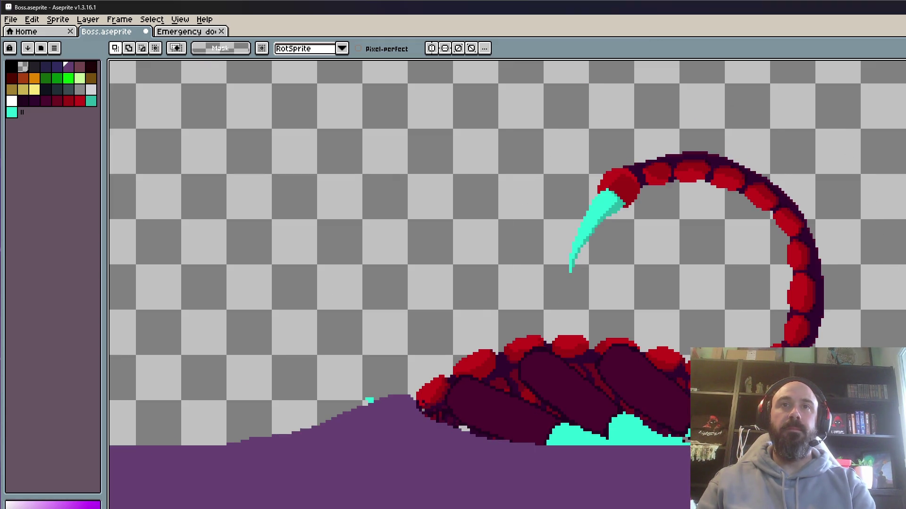
Retry the tail lasso several more times, deleting and undoing each attempt.
{"action": "mouse_move", "coordinate": [900, 347]}
{"action": "left_mouse_down"}
{"action": "mouse_move", "coordinate": [533, 195]}
{"action": "mouse_move", "coordinate": [737, 334]}
{"action": "mouse_move", "coordinate": [818, 317]}
{"action": "left_mouse_up"}
{"action": "key", "text": "Delete"}
{"action": "key", "text": "ctrl+z"}
{"action": "mouse_move", "coordinate": [900, 347]}
{"action": "left_mouse_down"}
{"action": "mouse_move", "coordinate": [863, 229]}
{"action": "mouse_move", "coordinate": [627, 303]}
{"action": "mouse_move", "coordinate": [763, 342]}
{"action": "left_mouse_up"}
{"action": "key", "text": "Delete"}
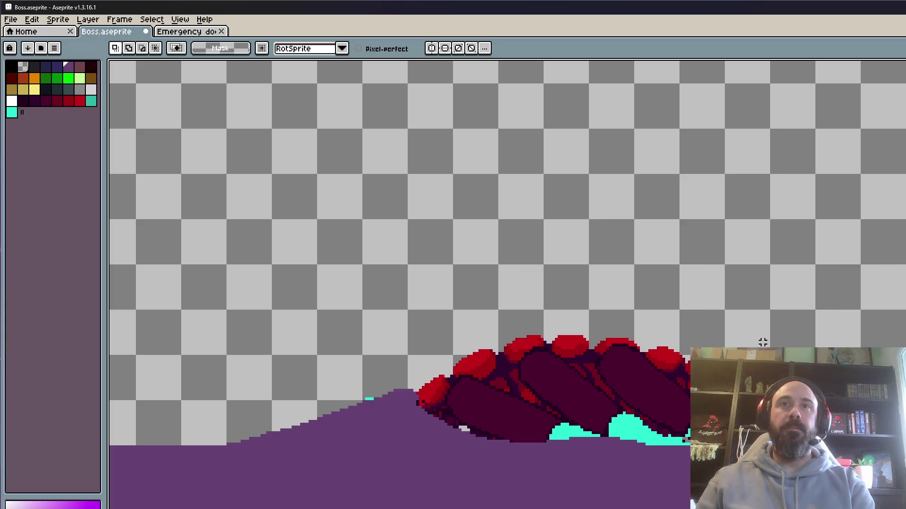
{"action": "key", "text": "ctrl+z"}
{"action": "mouse_move", "coordinate": [901, 347]}
{"action": "left_mouse_down"}
{"action": "mouse_move", "coordinate": [859, 182]}
{"action": "mouse_move", "coordinate": [651, 289]}
{"action": "mouse_move", "coordinate": [780, 346]}
{"action": "left_mouse_up"}
{"action": "key", "text": "Delete"}
{"action": "key", "text": "ctrl+z"}
{"action": "mouse_move", "coordinate": [901, 347]}
{"action": "left_mouse_down"}
{"action": "mouse_move", "coordinate": [901, 236]}
{"action": "mouse_move", "coordinate": [681, 299]}
{"action": "mouse_move", "coordinate": [750, 342]}
{"action": "mouse_move", "coordinate": [734, 344]}
{"action": "left_mouse_up"}
{"action": "key", "text": "Delete"}
{"action": "key", "text": "ctrl+z"}
Make further trial tail selections, then drop the leftover selection.
{"action": "mouse_move", "coordinate": [903, 289]}
{"action": "left_mouse_down"}
{"action": "mouse_move", "coordinate": [646, 317]}
{"action": "mouse_move", "coordinate": [755, 347]}
{"action": "left_mouse_up"}
{"action": "key", "text": "Delete"}
{"action": "key", "text": "ctrl+z"}
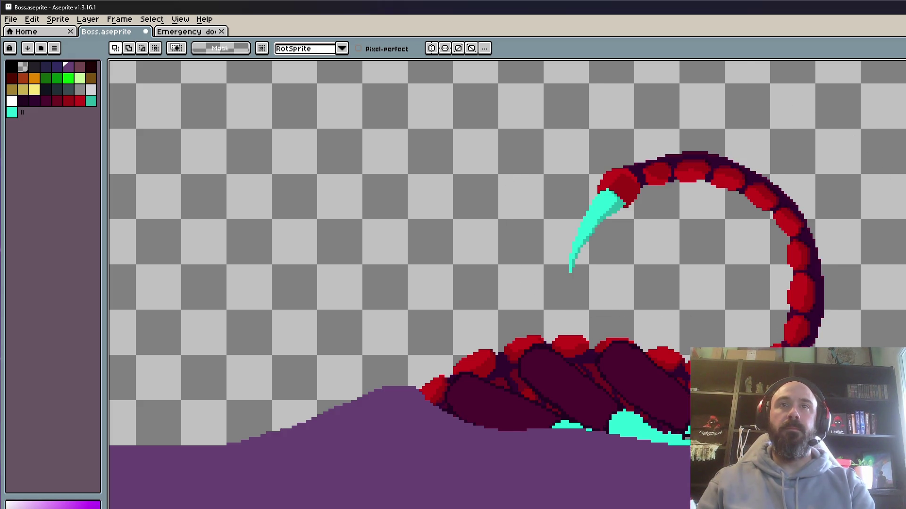
{"action": "mouse_move", "coordinate": [878, 346]}
{"action": "left_mouse_down"}
{"action": "mouse_move", "coordinate": [486, 179]}
{"action": "mouse_move", "coordinate": [760, 343]}
{"action": "left_mouse_up"}
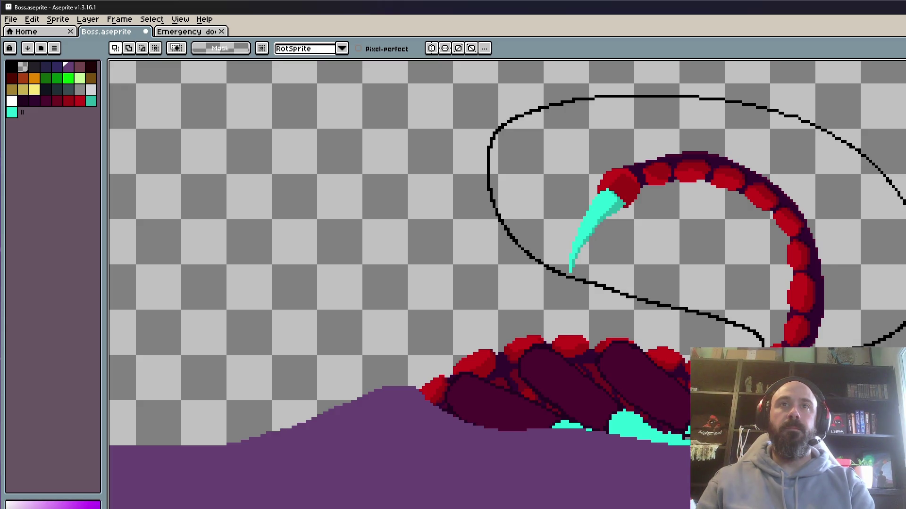
{"action": "key", "text": "Delete"}
{"action": "key", "text": "ctrl+z"}
{"action": "mouse_move", "coordinate": [868, 341]}
{"action": "left_mouse_down"}
{"action": "mouse_move", "coordinate": [903, 289]}
{"action": "mouse_move", "coordinate": [637, 319]}
{"action": "mouse_move", "coordinate": [733, 347]}
{"action": "mouse_move", "coordinate": [760, 344]}
{"action": "left_mouse_up"}
{"action": "left_click", "coordinate": [742, 318]}
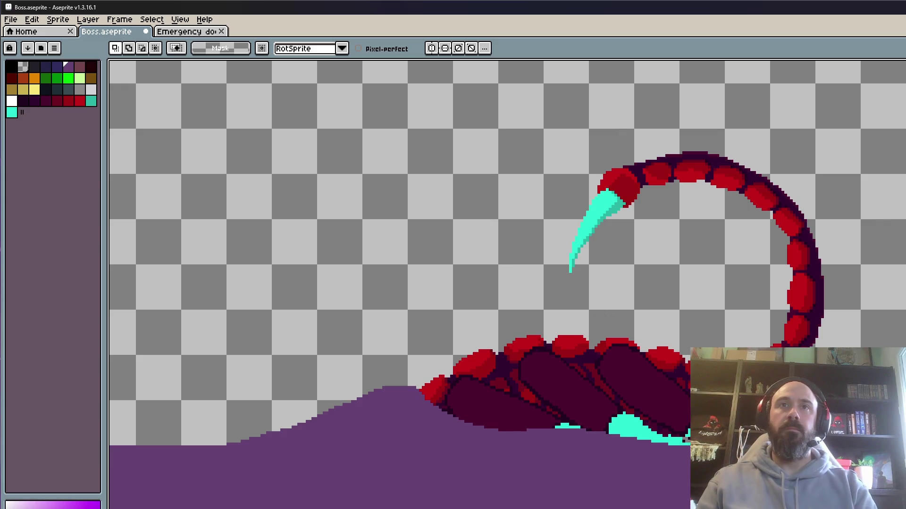
Lasso and permanently delete the curled tail from the frames.
{"action": "mouse_move", "coordinate": [892, 347]}
{"action": "left_mouse_down"}
{"action": "mouse_move", "coordinate": [531, 266]}
{"action": "mouse_move", "coordinate": [670, 321]}
{"action": "left_mouse_up"}
{"action": "key", "text": "Delete"}
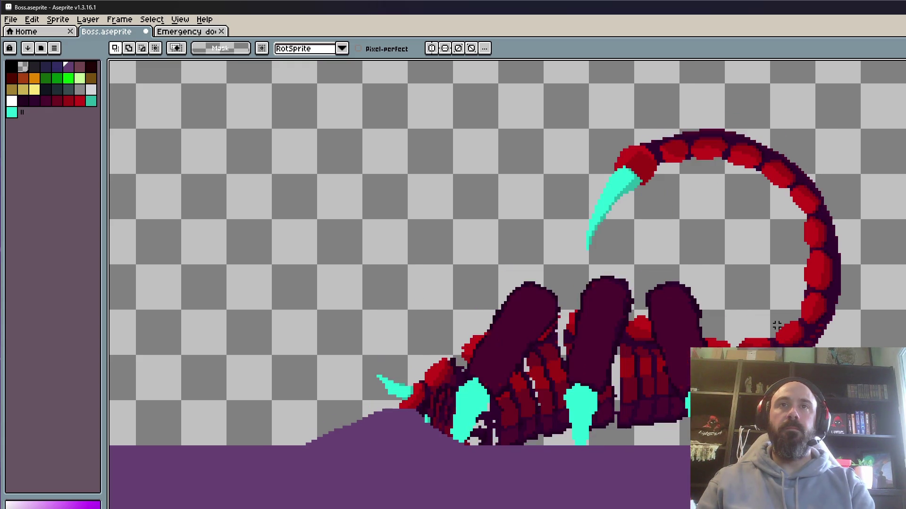
{"action": "mouse_move", "coordinate": [780, 325]}
{"action": "left_mouse_down"}
{"action": "mouse_move", "coordinate": [546, 125]}
{"action": "mouse_move", "coordinate": [608, 261]}
{"action": "mouse_move", "coordinate": [776, 323]}
{"action": "left_mouse_up"}
{"action": "key", "text": "Delete"}
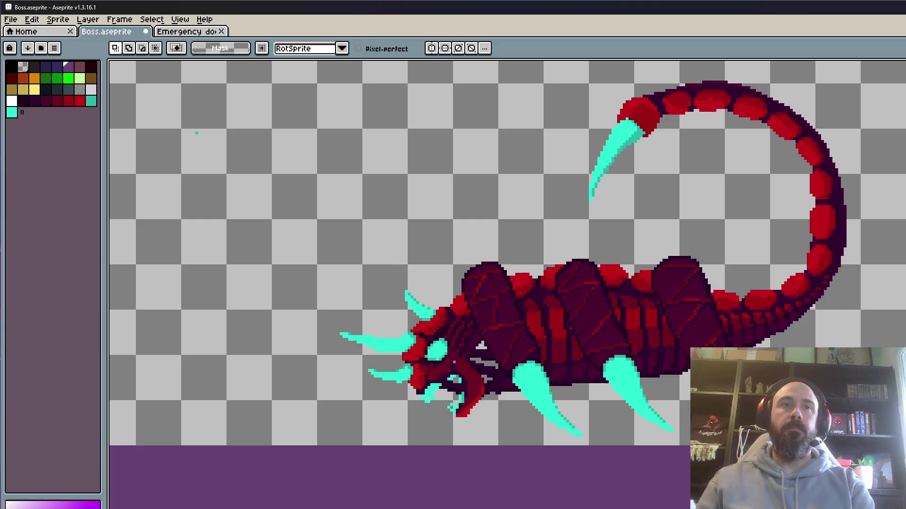
Select the entire canvas with Ctrl+A and make a first move of its contents.
{"action": "scroll", "coordinate": [755, 378], "scroll_direction": "down", "scroll_amount": 4}
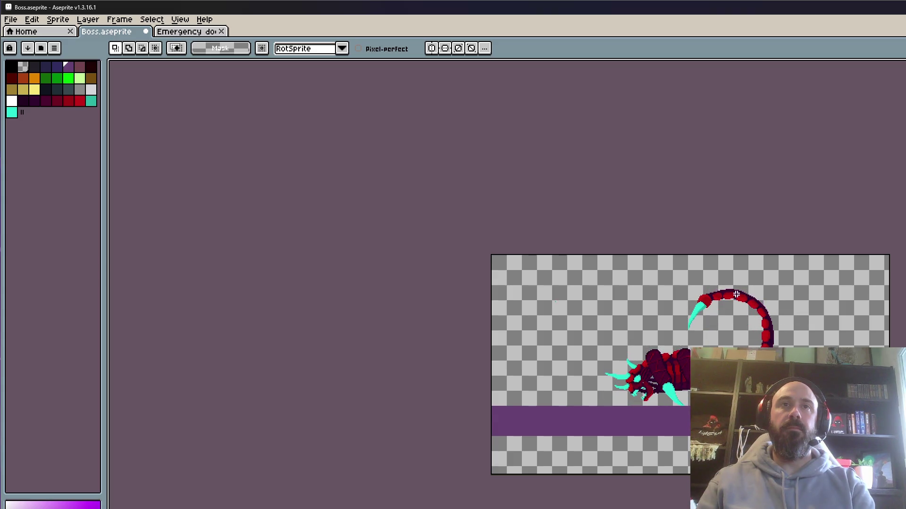
{"action": "key", "text": "m"}
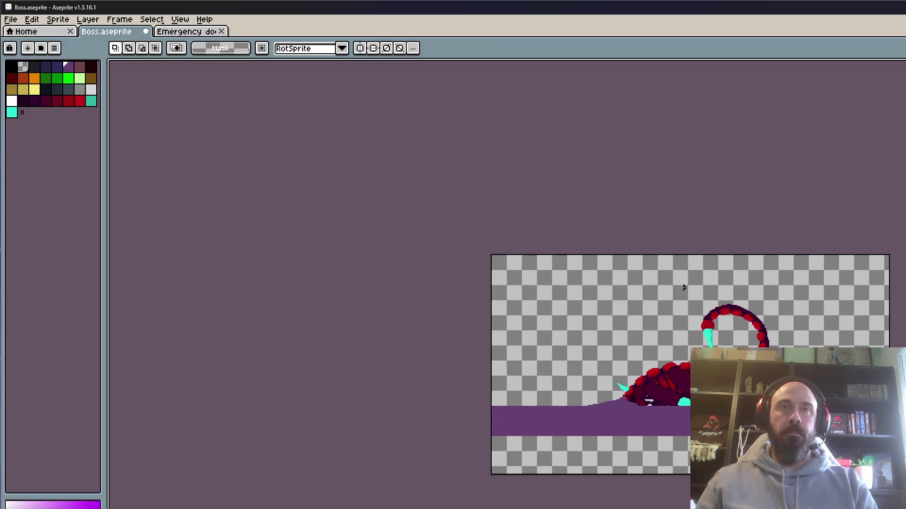
{"action": "key", "text": "ctrl+a"}
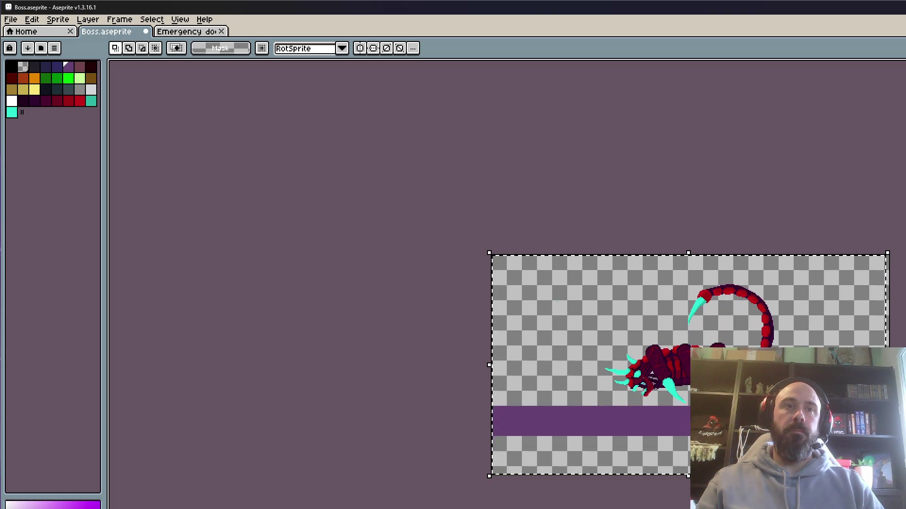
{"action": "scroll", "coordinate": [669, 382], "scroll_direction": "up", "scroll_amount": 1}
{"action": "left_click_drag", "start_coordinate": [678, 381], "coordinate": [684, 381]}
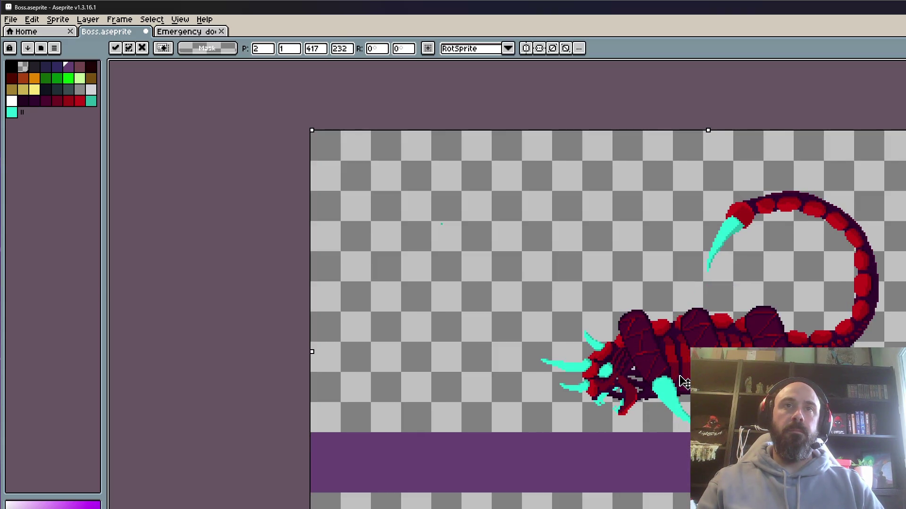
{"action": "left_click", "coordinate": [160, 378]}
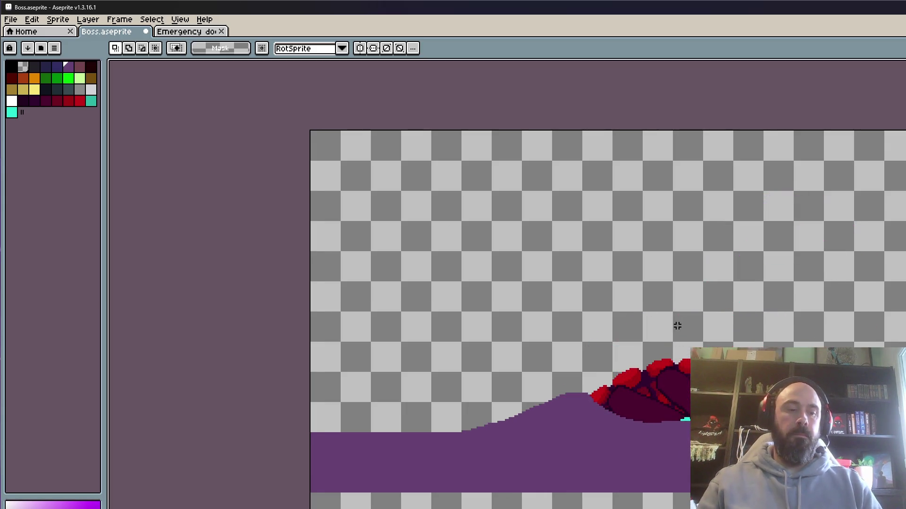
Shift the whole sprite about 12 px left, deselect, and stop animation playback.
{"action": "key", "text": "ctrl+a"}
{"action": "left_click_drag", "start_coordinate": [683, 331], "coordinate": [677, 330]}
{"action": "key", "text": "ctrl+d"}
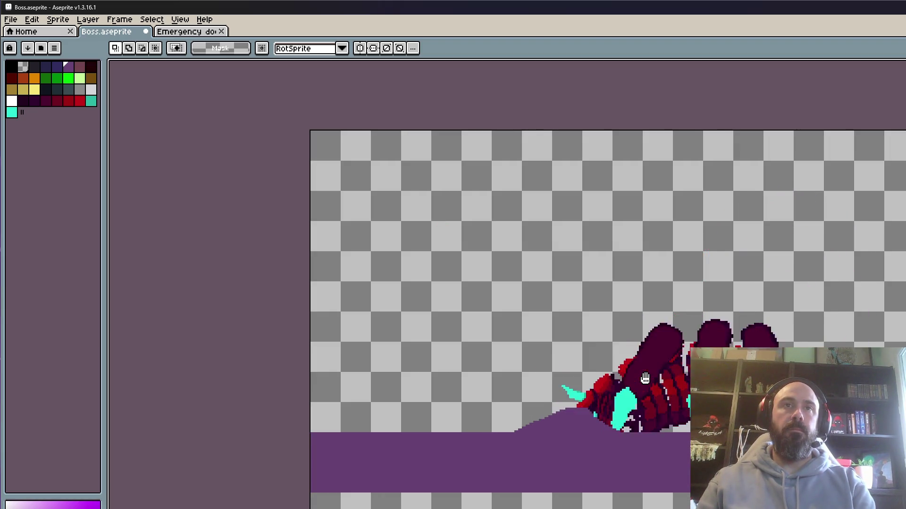
{"action": "key", "text": "Return"}
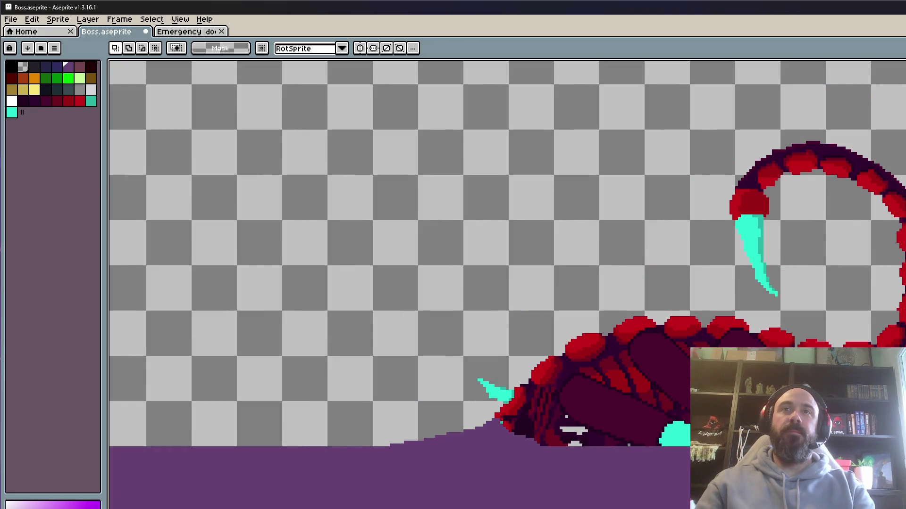
{"action": "scroll", "coordinate": [883, 347], "scroll_direction": "up", "scroll_amount": 2}
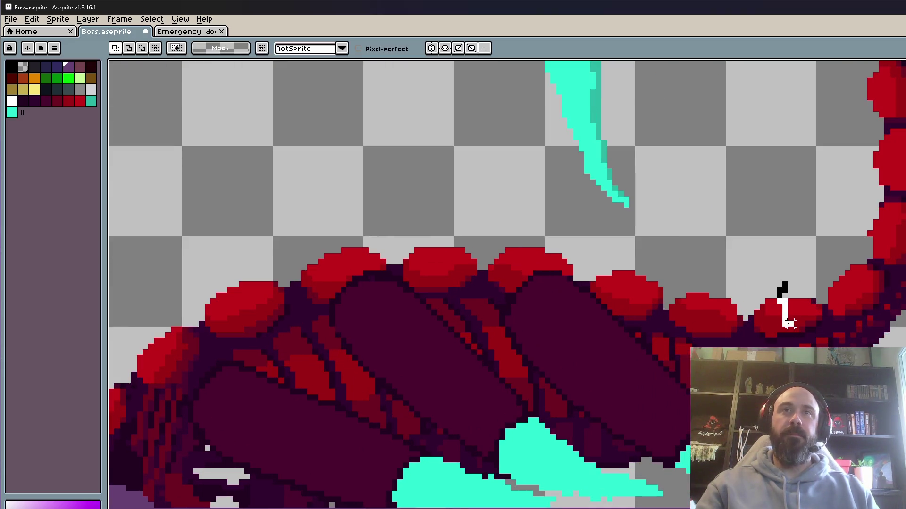
Cut the claw at the tail tip and re-paste it slightly higher and to the right.
{"action": "scroll", "coordinate": [784, 309], "scroll_direction": "down", "scroll_amount": 1}
{"action": "mouse_move", "coordinate": [741, 64]}
{"action": "left_mouse_down"}
{"action": "mouse_move", "coordinate": [597, 323]}
{"action": "mouse_move", "coordinate": [688, 355]}
{"action": "left_mouse_up"}
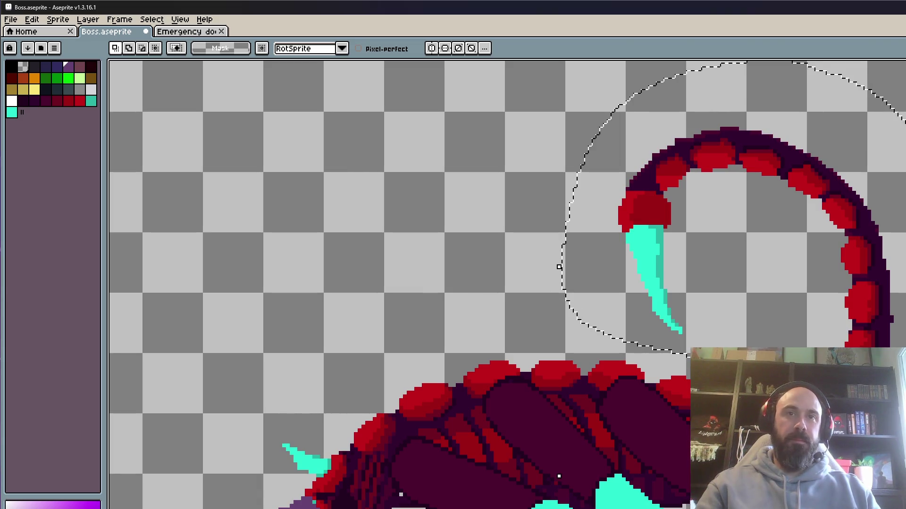
{"action": "key", "text": "period"}
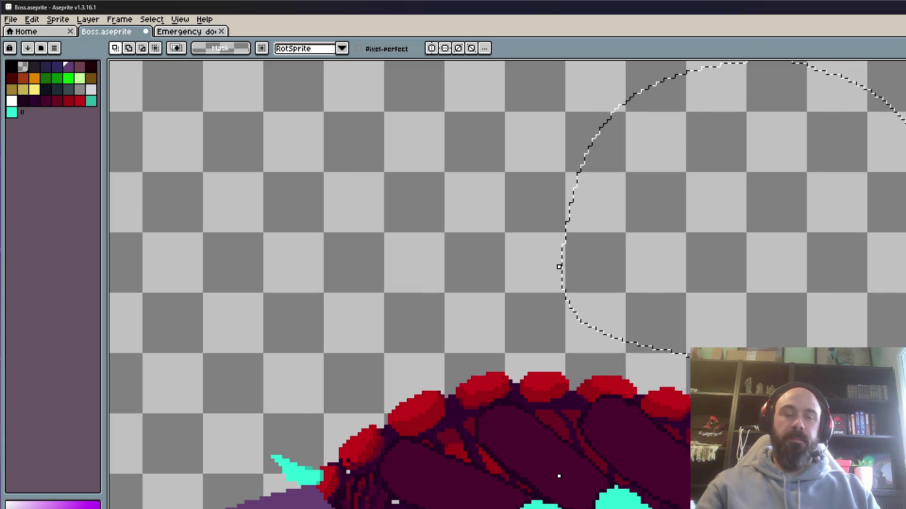
{"action": "key", "text": "ctrl+v"}
{"action": "scroll", "coordinate": [490, 240], "scroll_direction": "up", "scroll_amount": 1}
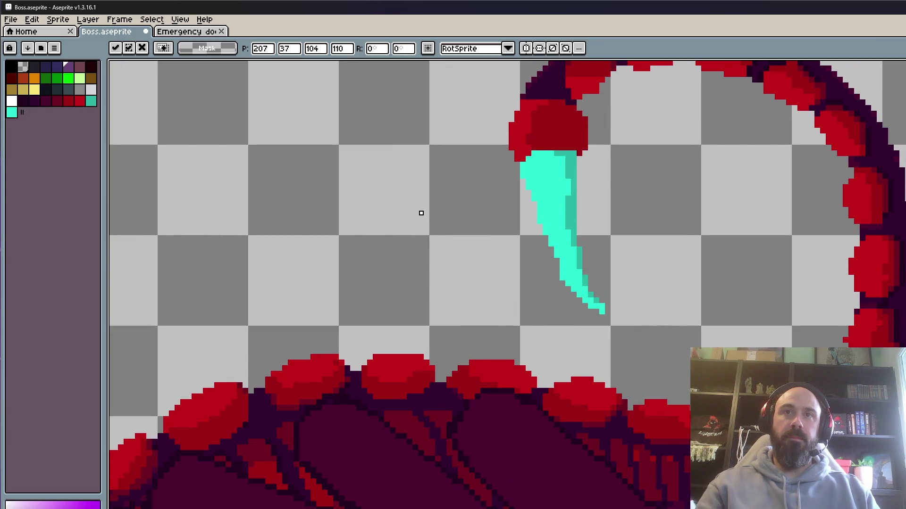
{"action": "left_click_drag", "start_coordinate": [421, 213], "coordinate": [427, 173]}
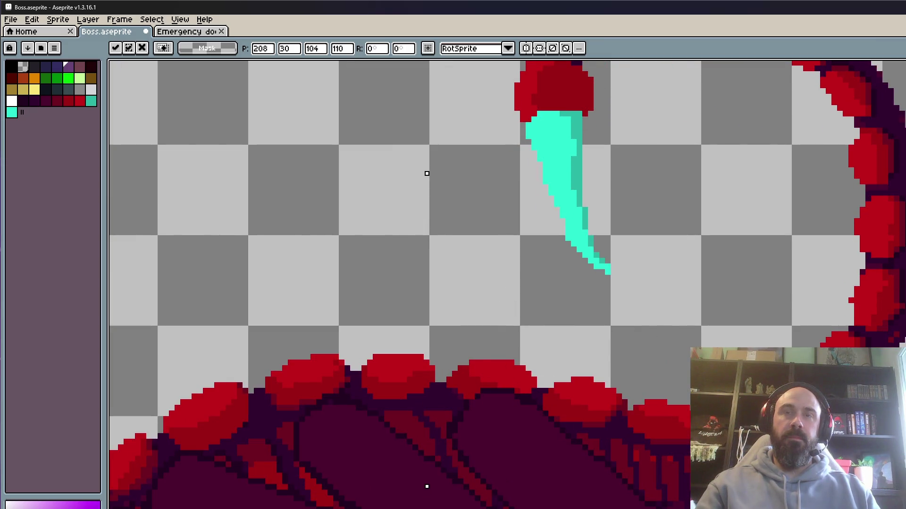
{"action": "key", "text": "comma"}
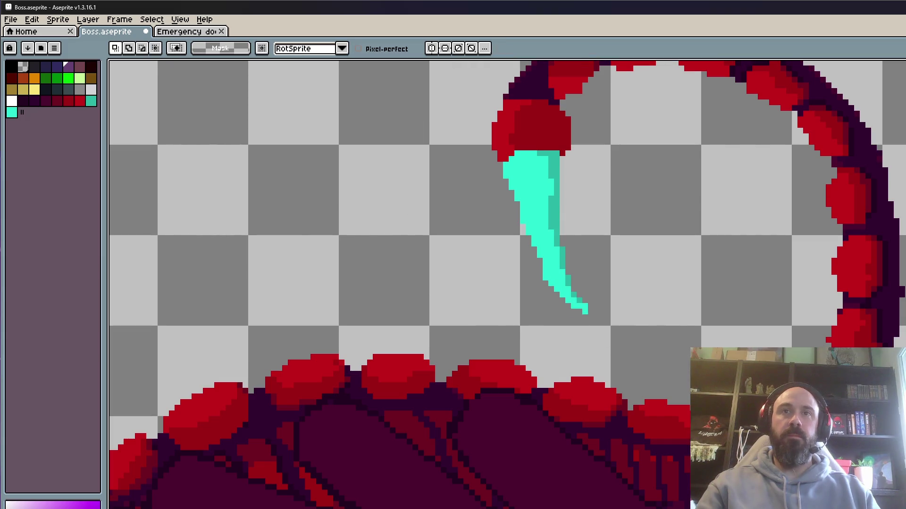
Cut and re-paste the claw with the tail ring, nudged left and down.
{"action": "scroll", "coordinate": [540, 257], "scroll_direction": "down", "scroll_amount": 1}
{"action": "key", "text": "Delete"}
{"action": "key", "text": "ctrl+v"}
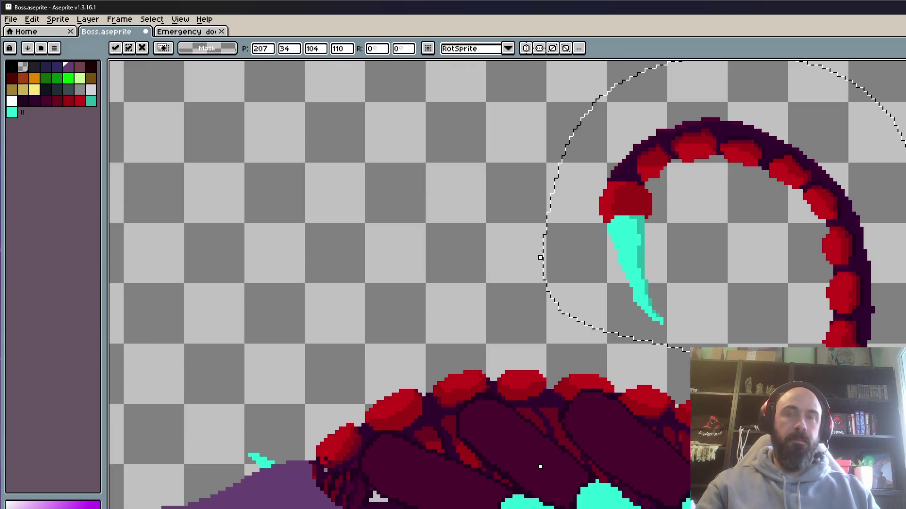
{"action": "scroll", "coordinate": [540, 257], "scroll_direction": "up", "scroll_amount": 1}
{"action": "left_click_drag", "start_coordinate": [404, 178], "coordinate": [390, 211]}
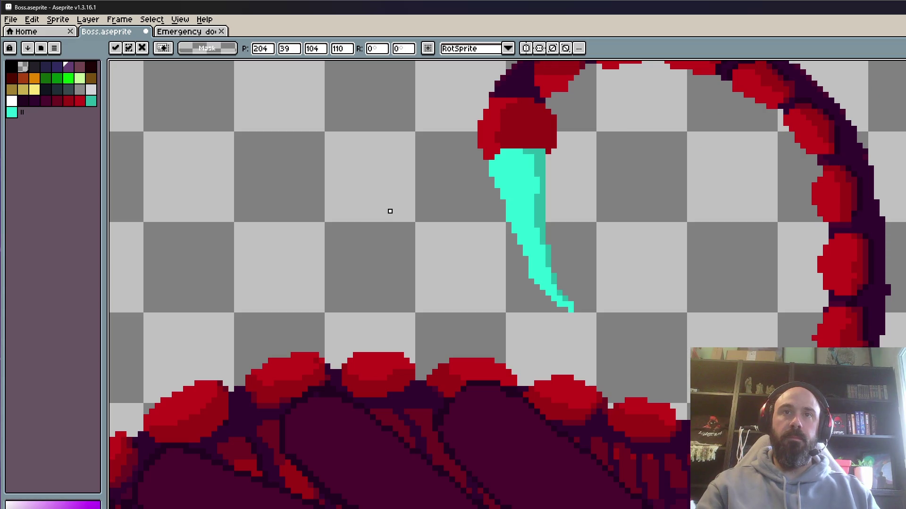
{"action": "key", "text": "Return"}
Shift the tail 2 px left and 1 px down.
{"action": "scroll", "coordinate": [389, 211], "scroll_direction": "down", "scroll_amount": 1}
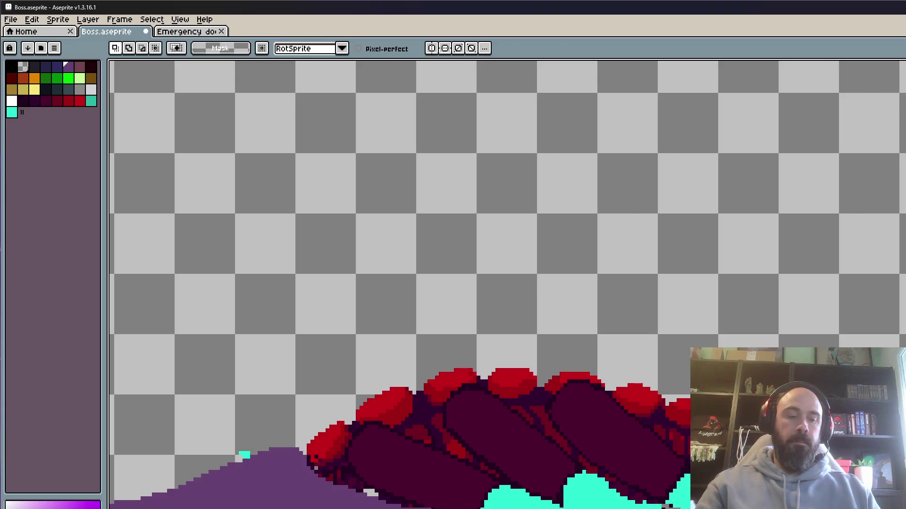
{"action": "key", "text": "Return"}
{"action": "left_click_drag", "start_coordinate": [404, 198], "coordinate": [393, 204]}
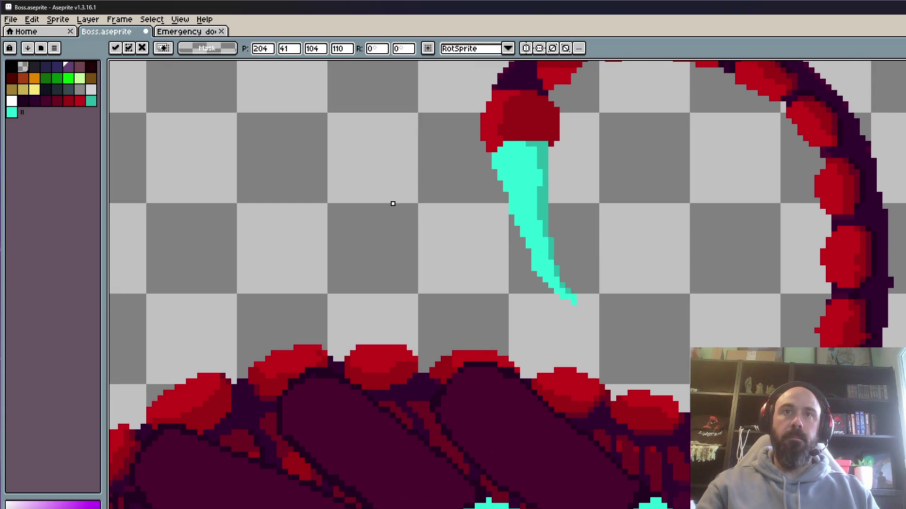
{"action": "key", "text": "Return"}
{"action": "scroll", "coordinate": [393, 204], "scroll_direction": "down", "scroll_amount": 1}
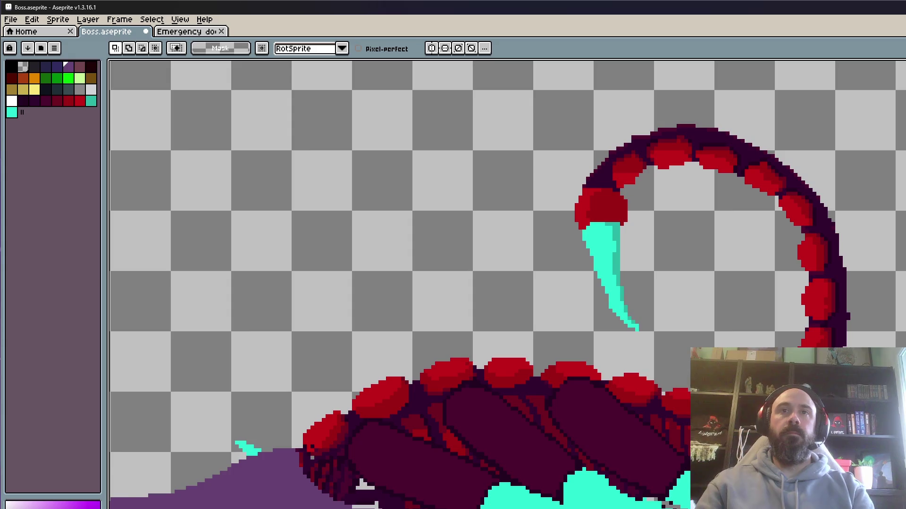
{"action": "scroll", "coordinate": [395, 482], "scroll_direction": "up", "scroll_amount": 1}
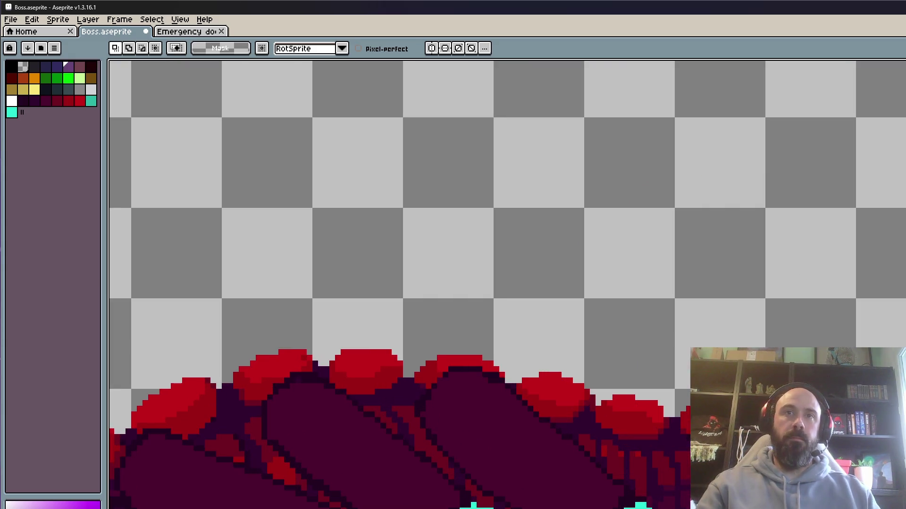
Move the tail down about 11 pixels and commit it.
{"action": "key", "text": "Return"}
{"action": "mouse_move", "coordinate": [394, 169]}
{"action": "left_mouse_down"}
{"action": "mouse_move", "coordinate": [388, 208]}
{"action": "mouse_move", "coordinate": [376, 208]}
{"action": "mouse_move", "coordinate": [382, 249]}
{"action": "mouse_move", "coordinate": [366, 209]}
{"action": "left_mouse_up"}
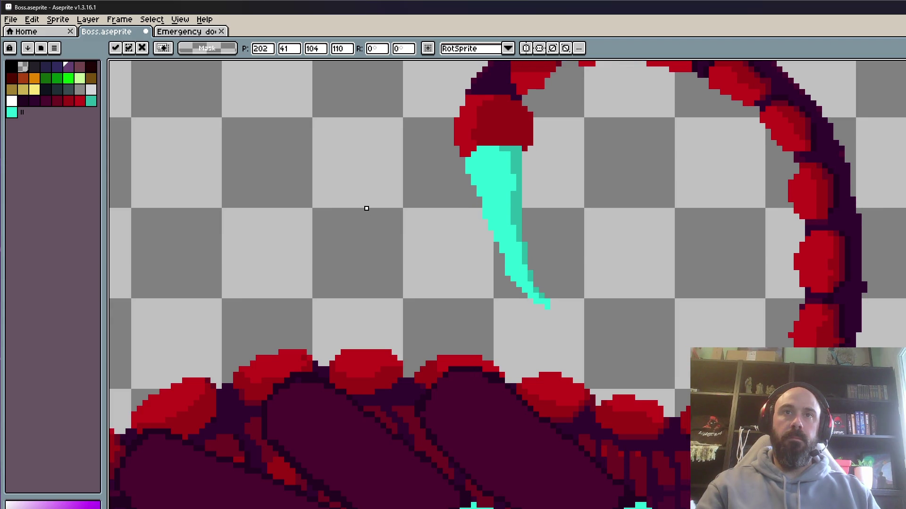
{"action": "key", "text": "Return"}
{"action": "scroll", "coordinate": [712, 340], "scroll_direction": "down", "scroll_amount": 1}
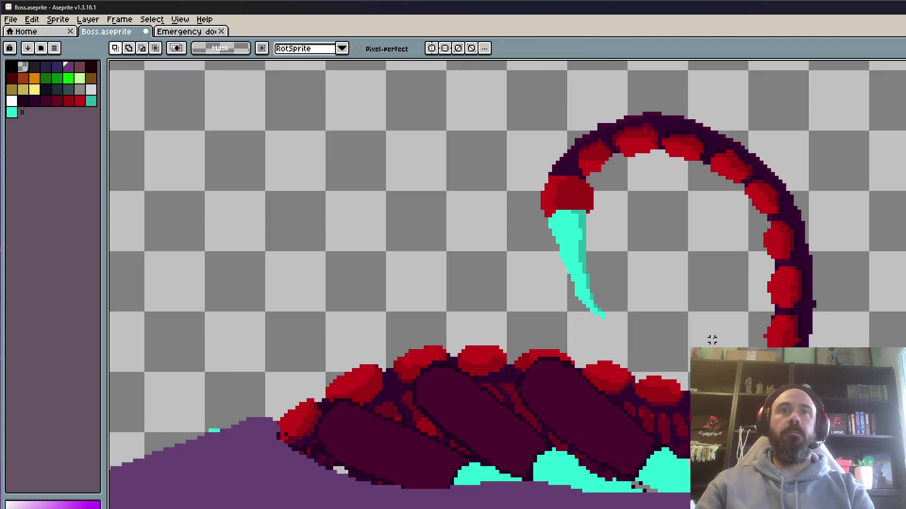
Step through neighbouring frames, paste the tail into one, then undo it.
{"action": "key", "text": "Right"}
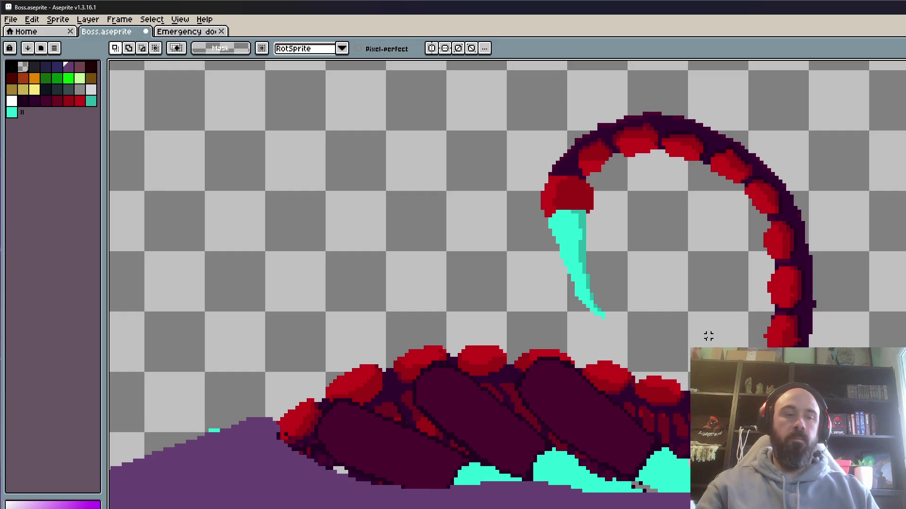
{"action": "key", "text": "Right"}
{"action": "key", "text": "Left"}
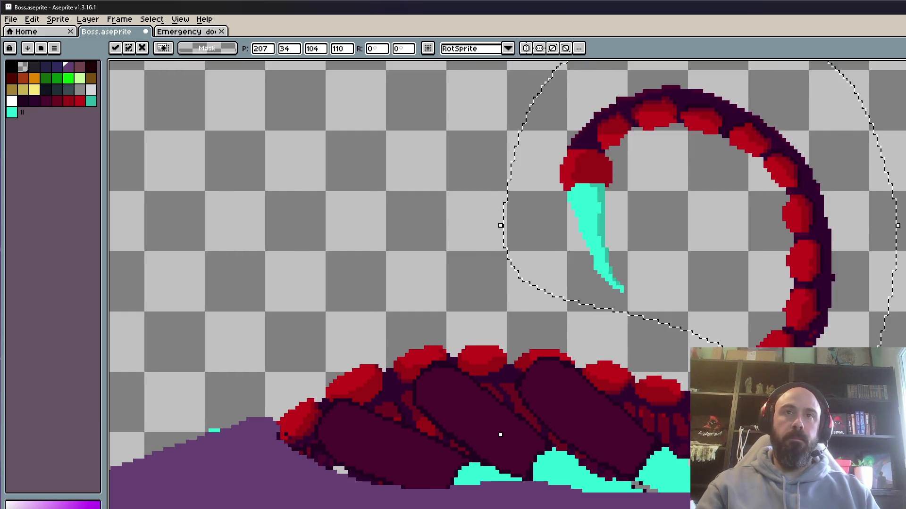
{"action": "scroll", "coordinate": [437, 228], "scroll_direction": "up", "scroll_amount": 1}
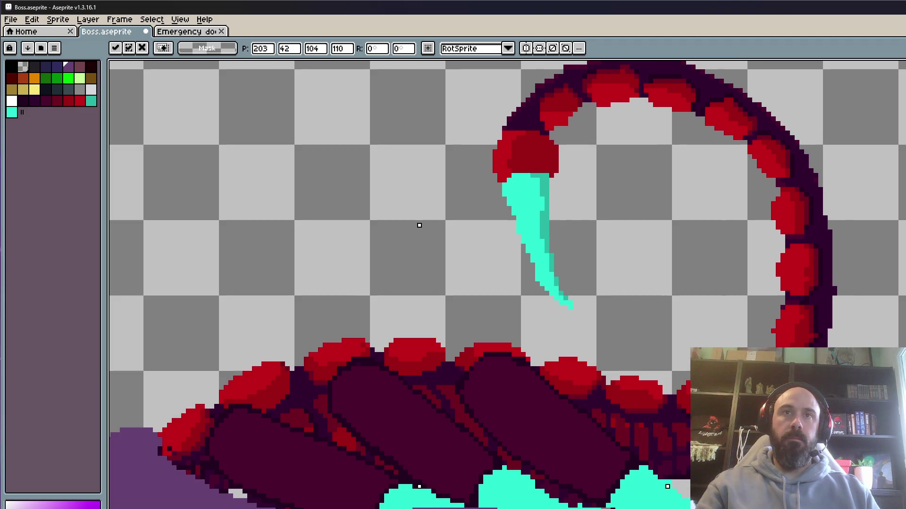
{"action": "key", "text": "Return"}
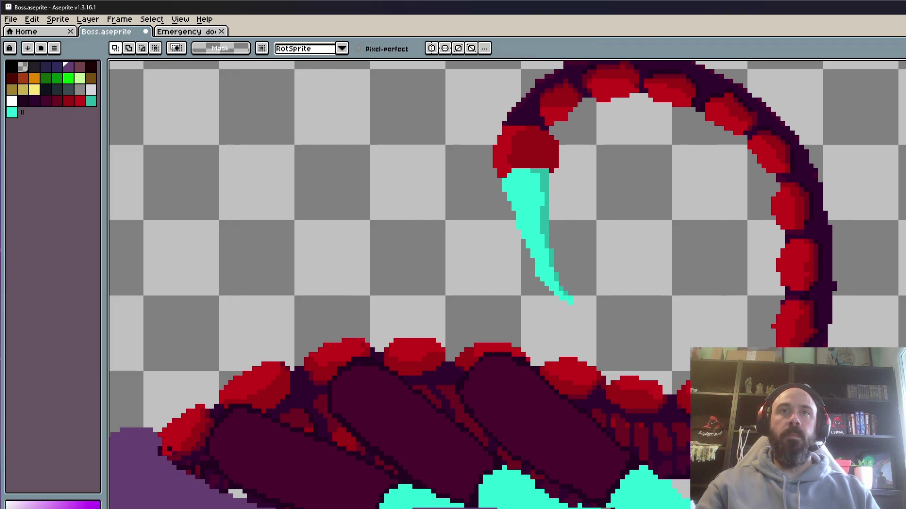
{"action": "scroll", "coordinate": [721, 311], "scroll_direction": "down", "scroll_amount": 2}
{"action": "key", "text": "ctrl+z"}
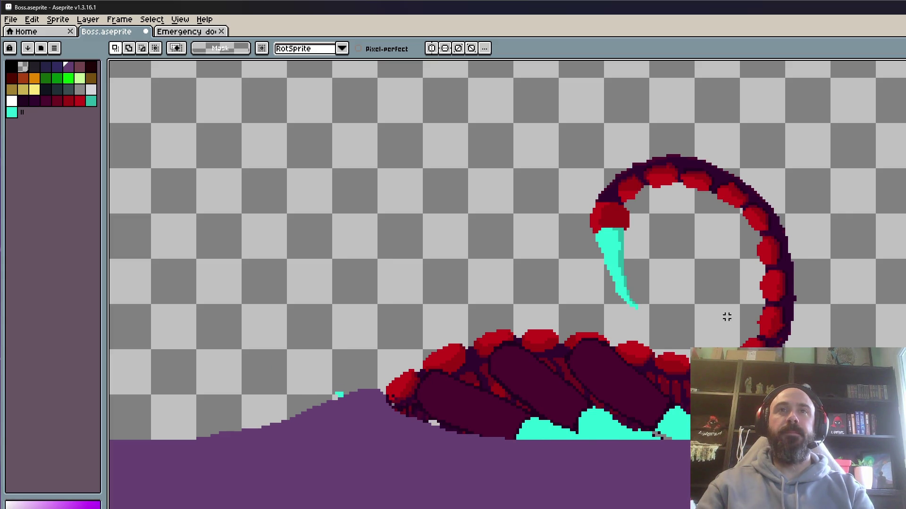
{"action": "scroll", "coordinate": [752, 356], "scroll_direction": "up", "scroll_amount": 1}
Cut and re-paste this frame's tail, moving it down-left and 1 px right into place.
{"action": "left_click_drag", "start_coordinate": [496, 292], "coordinate": [874, 340]}
{"action": "key", "text": "Delete"}
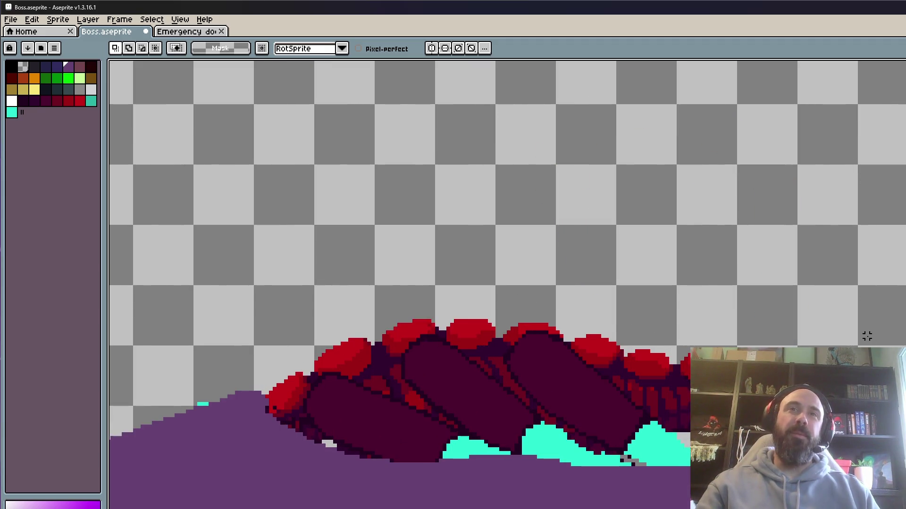
{"action": "key", "text": "ctrl+v"}
{"action": "left_click_drag", "start_coordinate": [486, 404], "coordinate": [542, 202]}
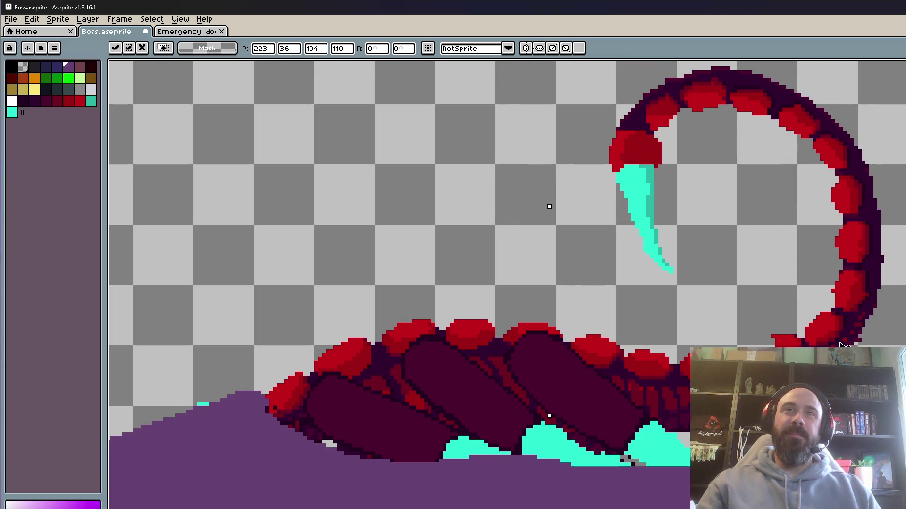
{"action": "scroll", "coordinate": [546, 204], "scroll_direction": "up", "scroll_amount": 2}
{"action": "mouse_move", "coordinate": [417, 151]}
{"action": "left_mouse_down"}
{"action": "mouse_move", "coordinate": [310, 196]}
{"action": "mouse_move", "coordinate": [308, 178]}
{"action": "mouse_move", "coordinate": [314, 185]}
{"action": "mouse_move", "coordinate": [304, 185]}
{"action": "left_mouse_up"}
{"action": "key", "text": "Right"}
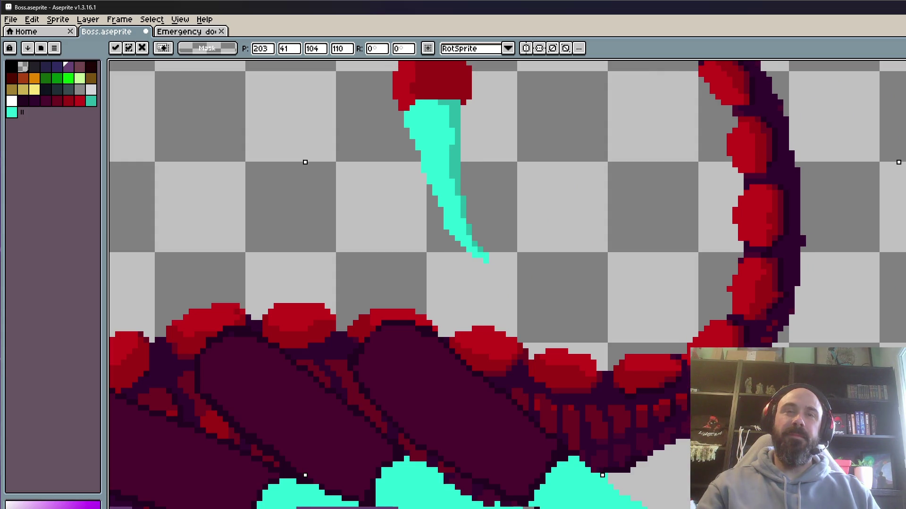
{"action": "key", "text": "ctrl+d"}
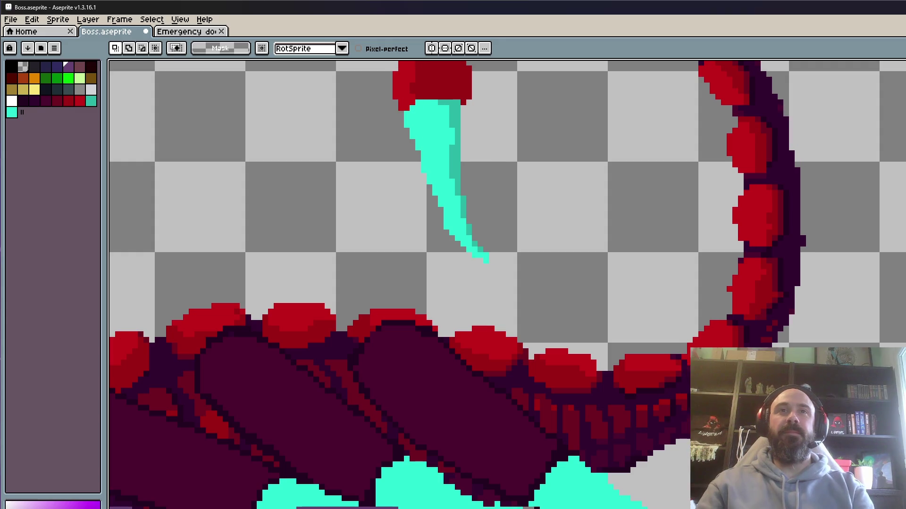
{"action": "key", "text": "ctrl+z"}
{"action": "key", "text": "ctrl+z"}
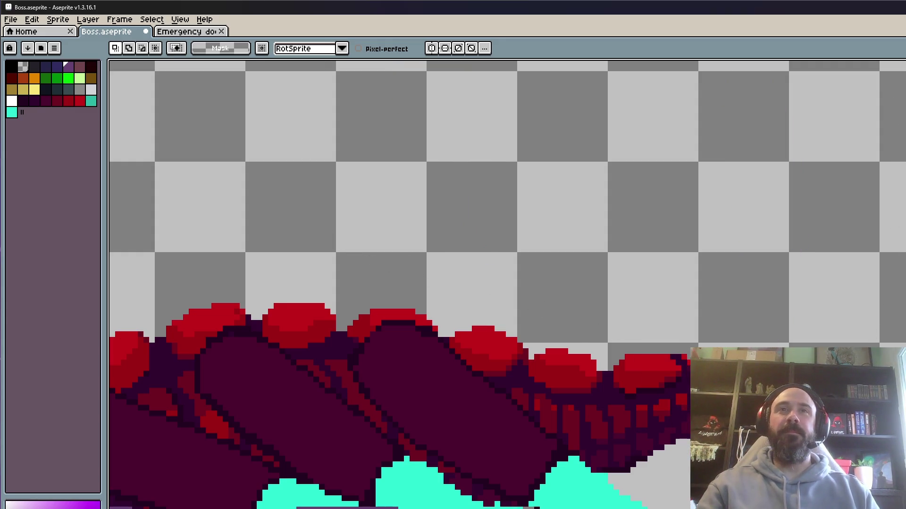
Play the burrowing frames to check the tail, stop on a frame, and drag the tail up-right.
{"action": "scroll", "coordinate": [879, 339], "scroll_direction": "down", "scroll_amount": 1}
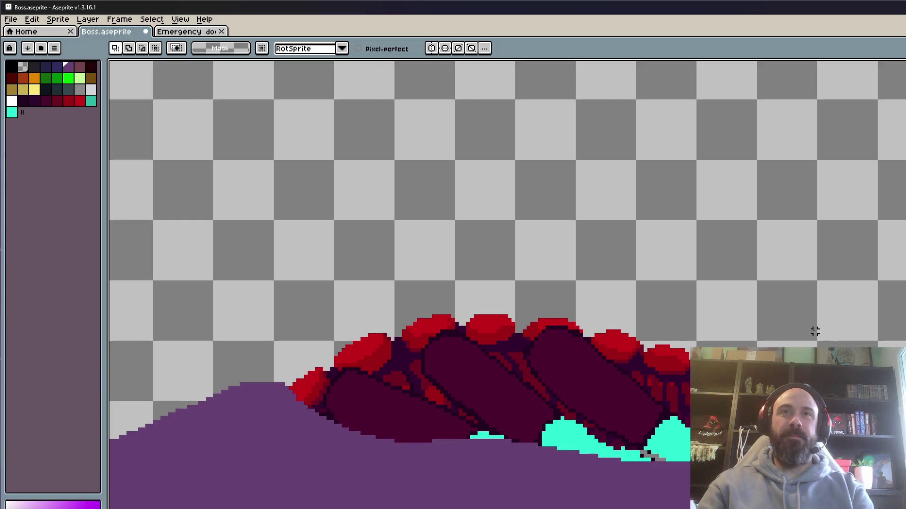
{"action": "key", "text": "ctrl+y"}
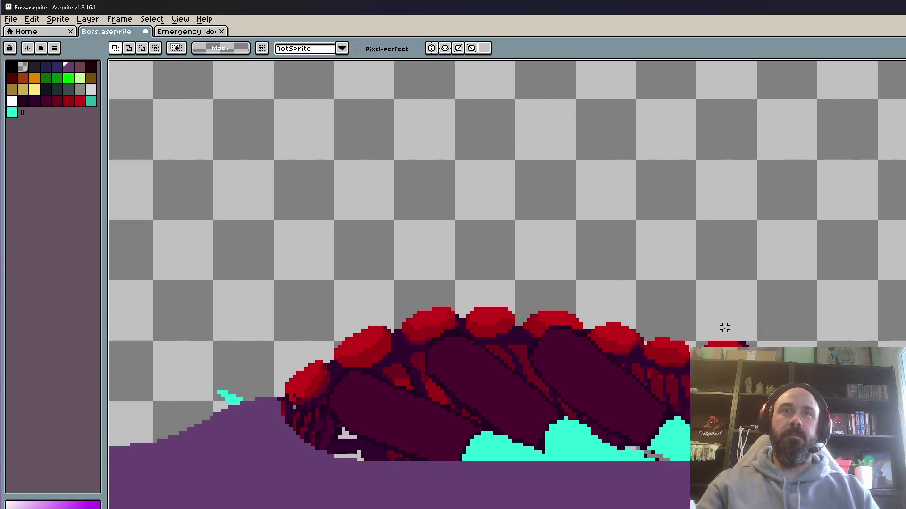
{"action": "scroll", "coordinate": [398, 220], "scroll_direction": "down", "scroll_amount": 4}
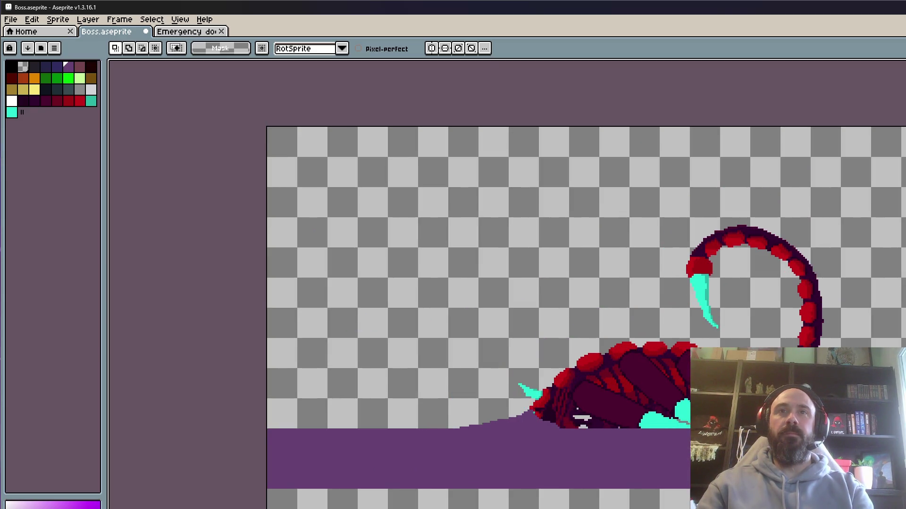
{"action": "scroll", "coordinate": [706, 382], "scroll_direction": "up", "scroll_amount": 2}
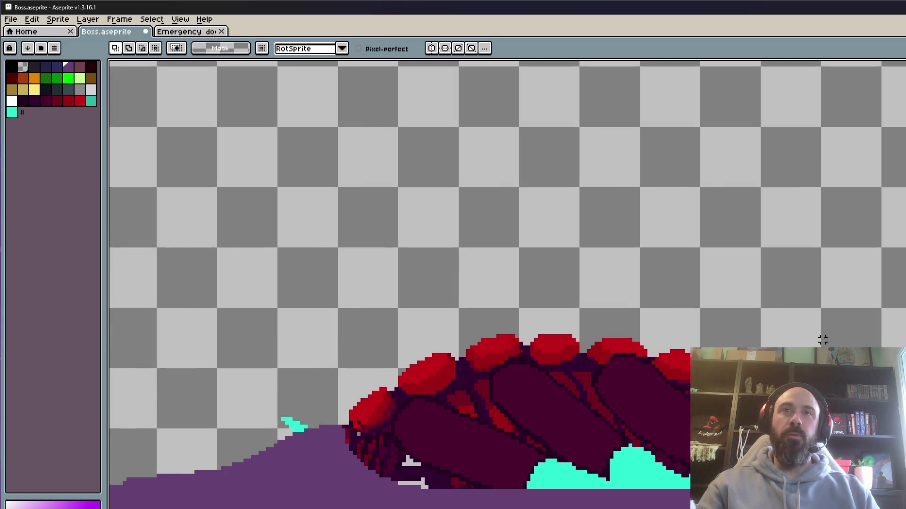
{"action": "left_click", "coordinate": [783, 336]}
{"action": "mouse_move", "coordinate": [828, 324]}
{"action": "left_mouse_down"}
{"action": "mouse_move", "coordinate": [891, 303]}
{"action": "mouse_move", "coordinate": [804, 393]}
{"action": "mouse_move", "coordinate": [708, 423]}
{"action": "left_mouse_up"}
Nudge the tail 1 px up and 1 px right and commit it.
{"action": "scroll", "coordinate": [867, 332], "scroll_direction": "up", "scroll_amount": 2}
{"action": "key", "text": "Up"}
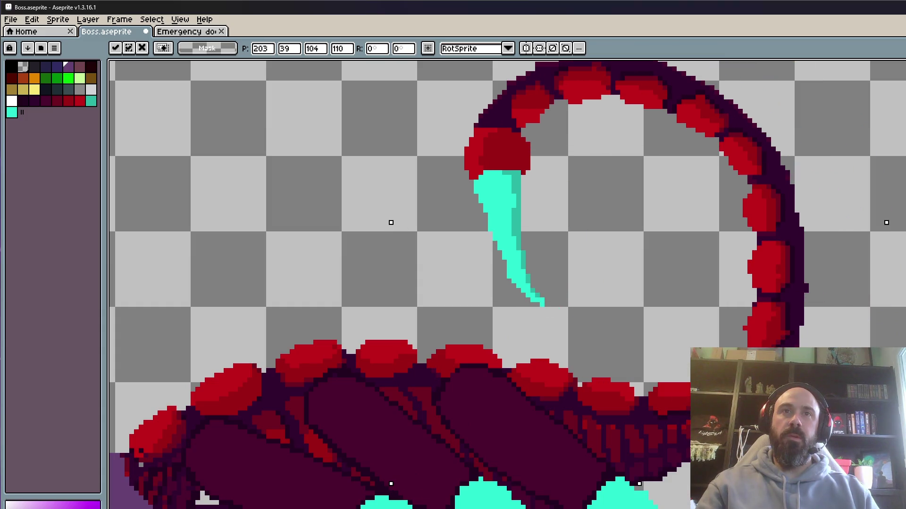
{"action": "key", "text": "Right"}
{"action": "key", "text": "Return"}
{"action": "scroll", "coordinate": [507, 283], "scroll_direction": "down", "scroll_amount": 2}
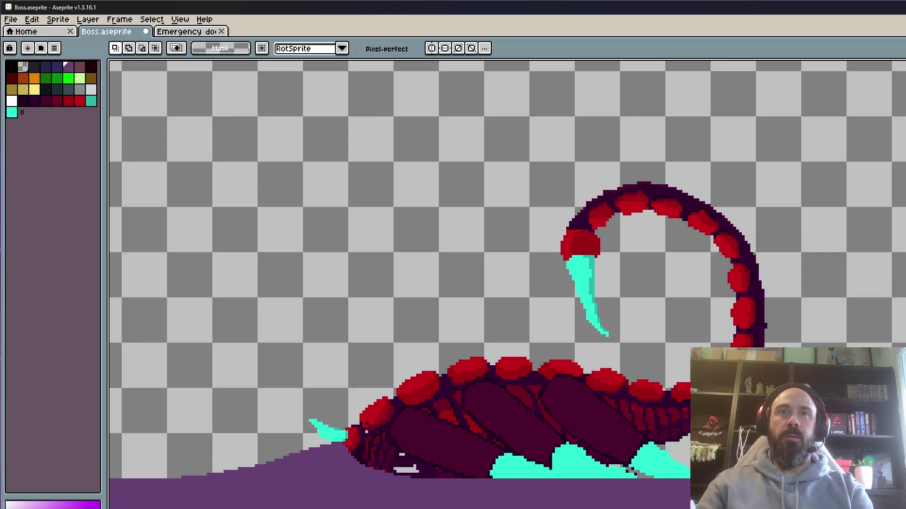
{"action": "scroll", "coordinate": [575, 416], "scroll_direction": "up", "scroll_amount": 2}
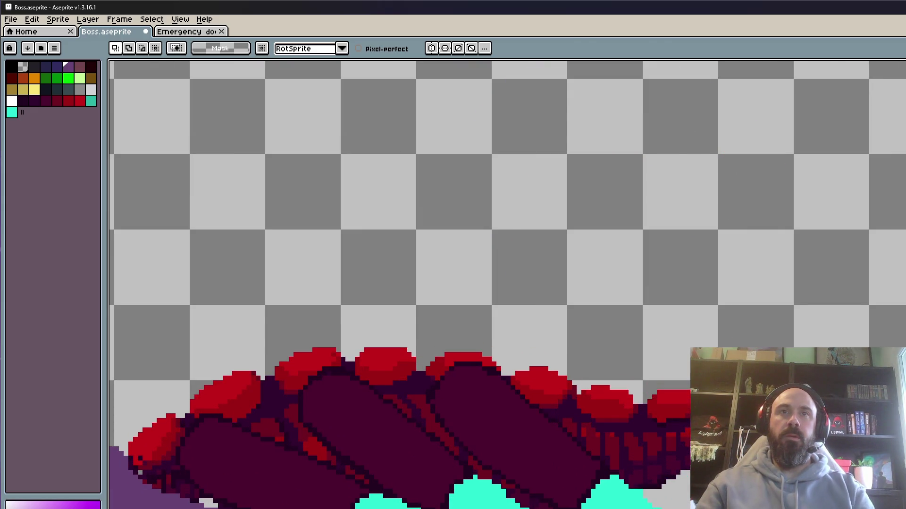
Paste and commit the tail in the next two frames.
{"action": "key", "text": "ctrl+v"}
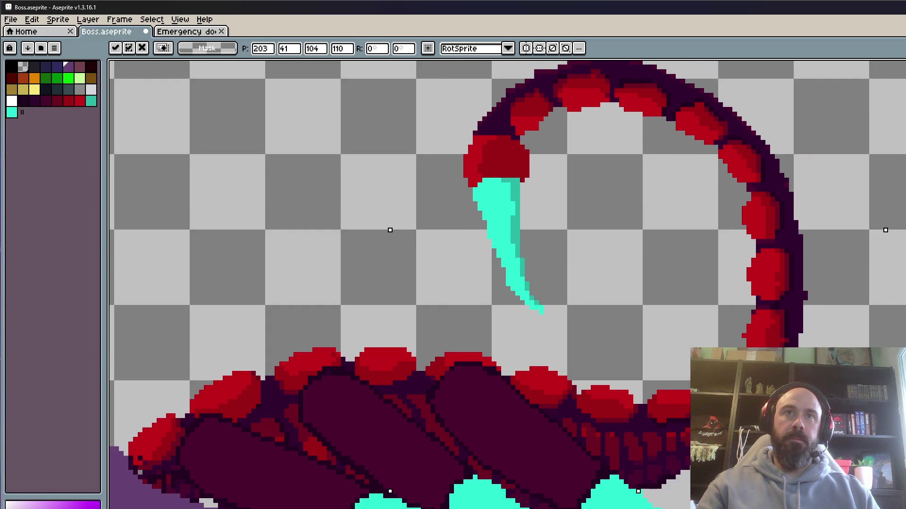
{"action": "key", "text": "Return"}
{"action": "scroll", "coordinate": [507, 285], "scroll_direction": "down", "scroll_amount": 2}
{"action": "key", "text": "ctrl+z"}
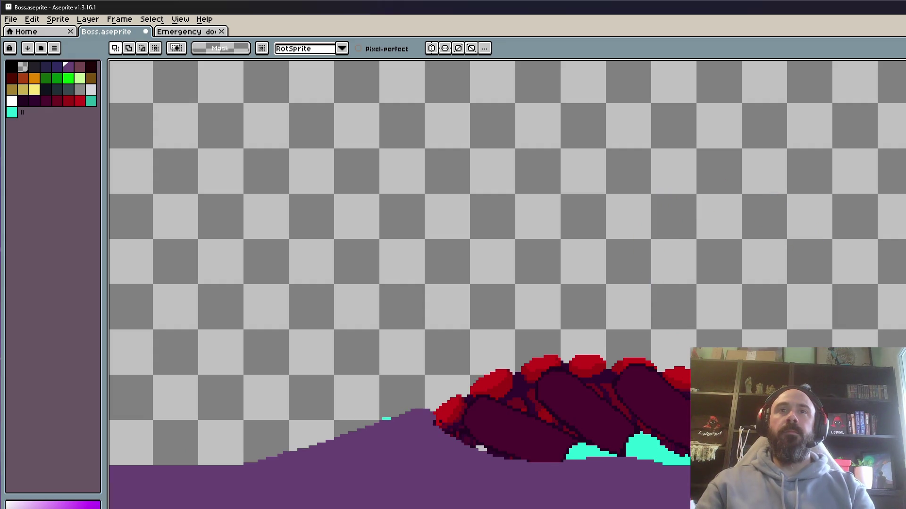
{"action": "scroll", "coordinate": [818, 391], "scroll_direction": "up", "scroll_amount": 2}
{"action": "key", "text": "ctrl+v"}
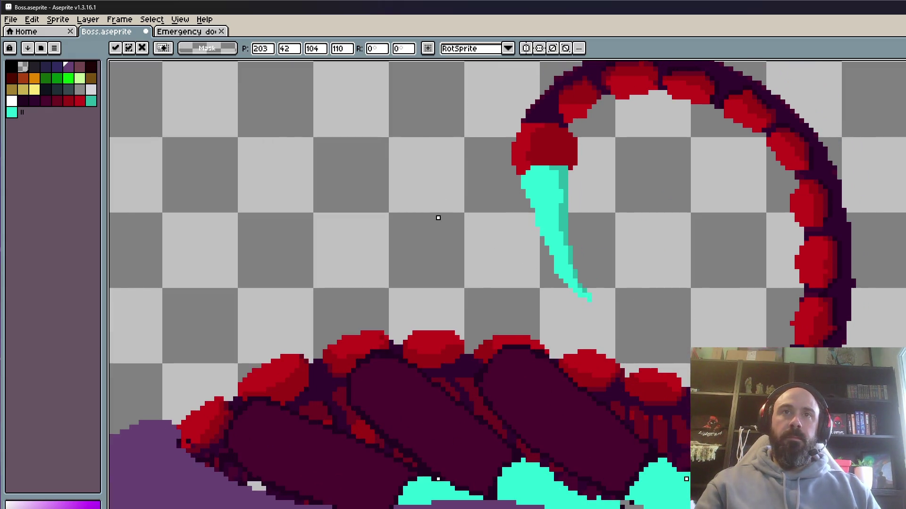
{"action": "scroll", "coordinate": [528, 383], "scroll_direction": "up", "scroll_amount": 2}
{"action": "key", "text": "Return"}
{"action": "scroll", "coordinate": [649, 477], "scroll_direction": "down", "scroll_amount": 2}
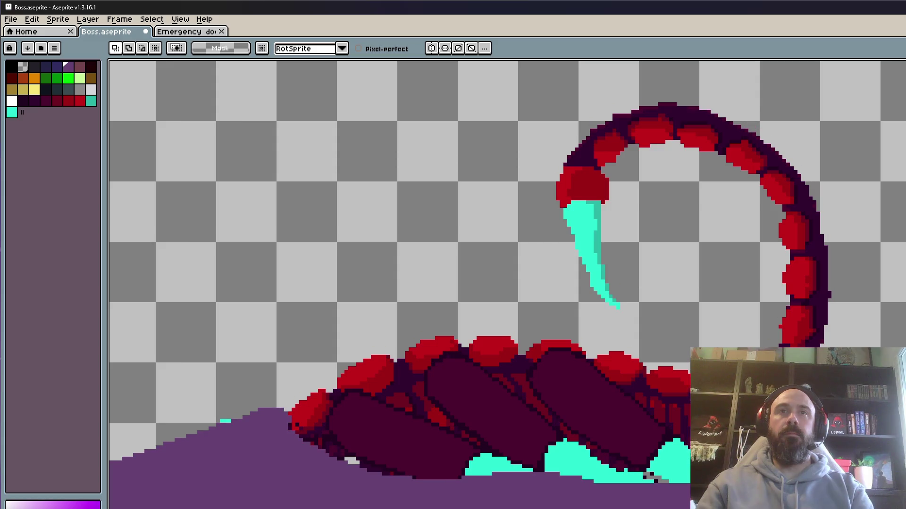
Paste the tail into two more frames, dragging the second copy up and left into line.
{"action": "scroll", "coordinate": [649, 477], "scroll_direction": "up", "scroll_amount": 1}
{"action": "key", "text": "ctrl+v"}
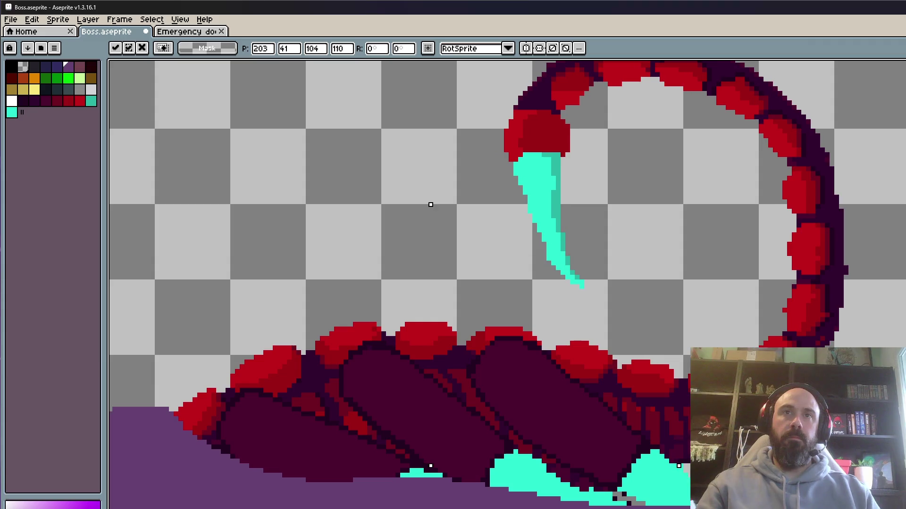
{"action": "key", "text": "Return"}
{"action": "scroll", "coordinate": [765, 406], "scroll_direction": "down", "scroll_amount": 2}
{"action": "key", "text": "ctrl+z"}
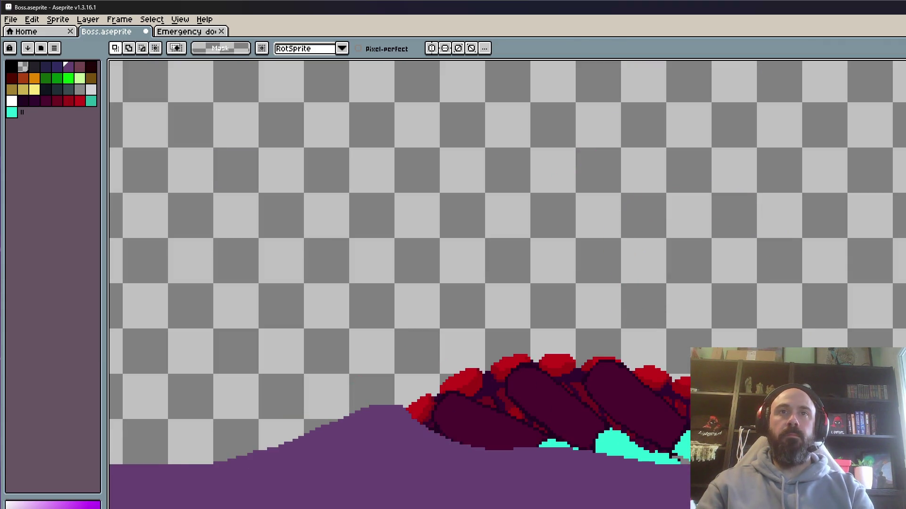
{"action": "scroll", "coordinate": [737, 409], "scroll_direction": "up", "scroll_amount": 3}
{"action": "key", "text": "ctrl+v"}
{"action": "mouse_move", "coordinate": [298, 288]}
{"action": "left_mouse_down"}
{"action": "mouse_move", "coordinate": [289, 228]}
{"action": "mouse_move", "coordinate": [310, 151]}
{"action": "mouse_move", "coordinate": [275, 84]}
{"action": "mouse_move", "coordinate": [261, 85]}
{"action": "left_mouse_up"}
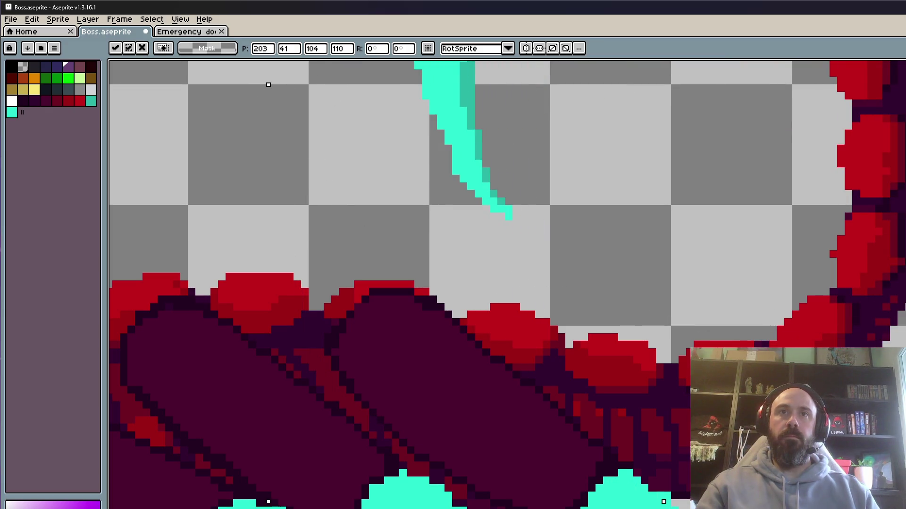
{"action": "key", "text": "Return"}
{"action": "scroll", "coordinate": [796, 347], "scroll_direction": "down", "scroll_amount": 2}
Move to the last frame and paste and commit the tail there.
{"action": "key", "text": "ctrl+z"}
{"action": "scroll", "coordinate": [796, 347], "scroll_direction": "up", "scroll_amount": 2}
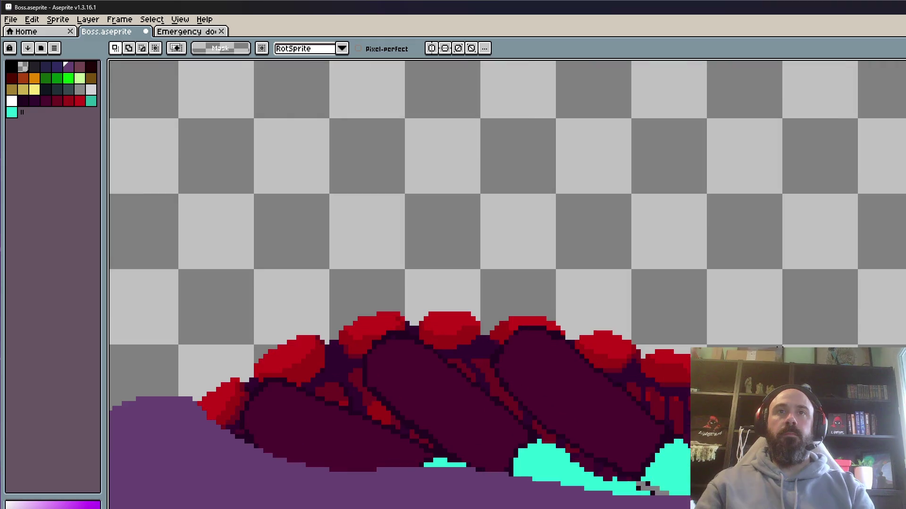
{"action": "key", "text": "ctrl+v"}
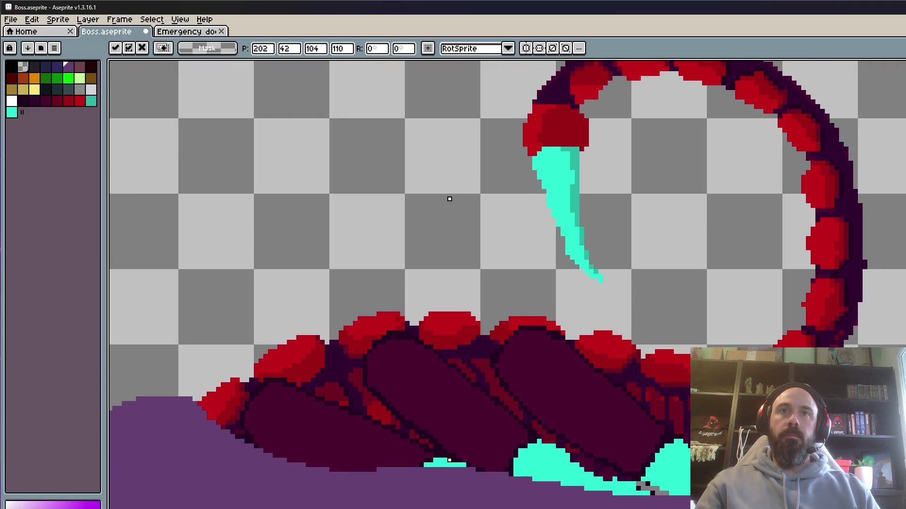
{"action": "key", "text": "Return"}
{"action": "scroll", "coordinate": [798, 338], "scroll_direction": "down", "scroll_amount": 2}
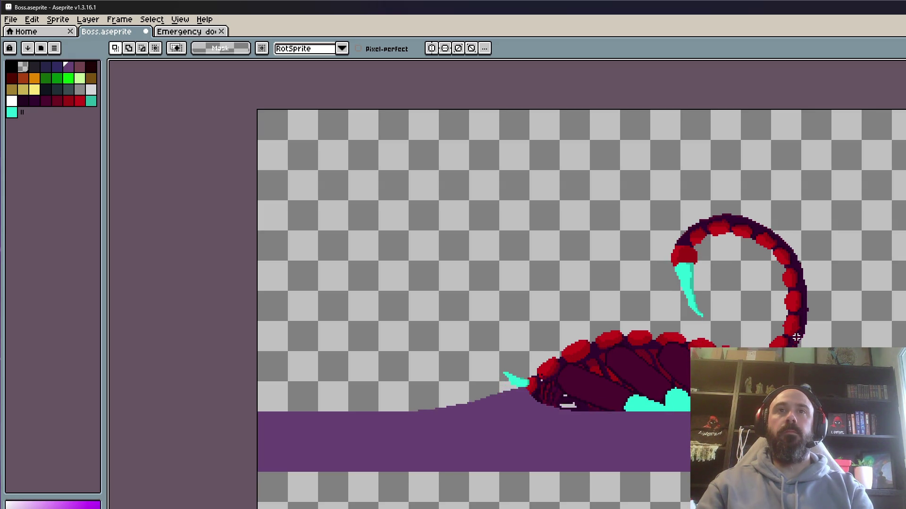
Try transforming the lassoed tail piece, then cancel and drop the selection.
{"action": "scroll", "coordinate": [796, 338], "scroll_direction": "up", "scroll_amount": 3}
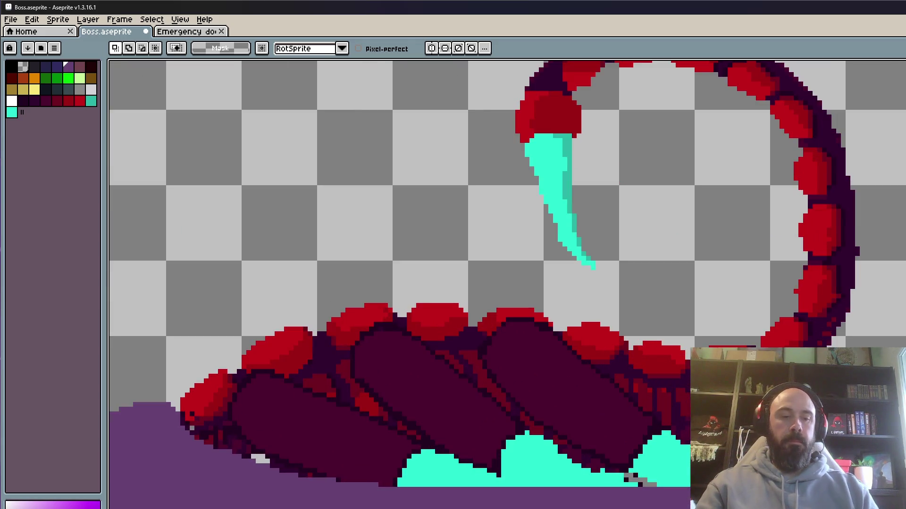
{"action": "key", "text": "b"}
{"action": "scroll", "coordinate": [766, 370], "scroll_direction": "up", "scroll_amount": 4}
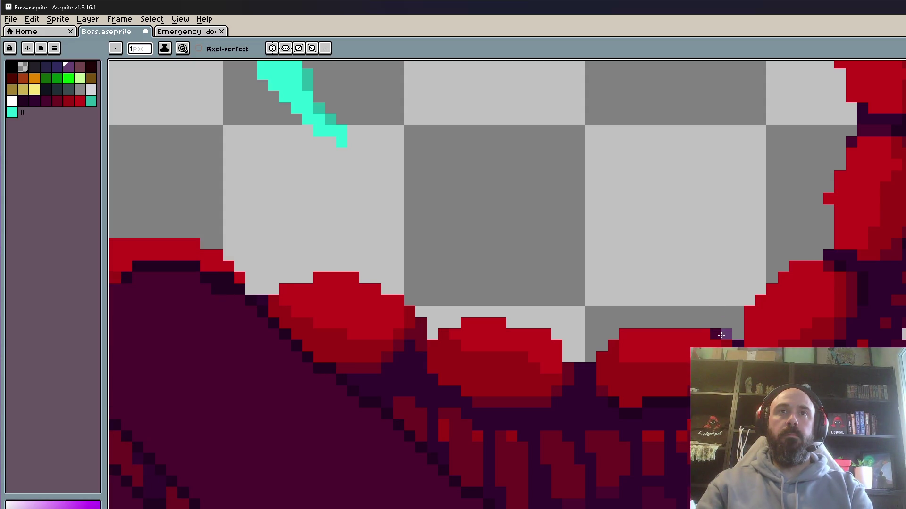
{"action": "scroll", "coordinate": [807, 334], "scroll_direction": "down", "scroll_amount": 3}
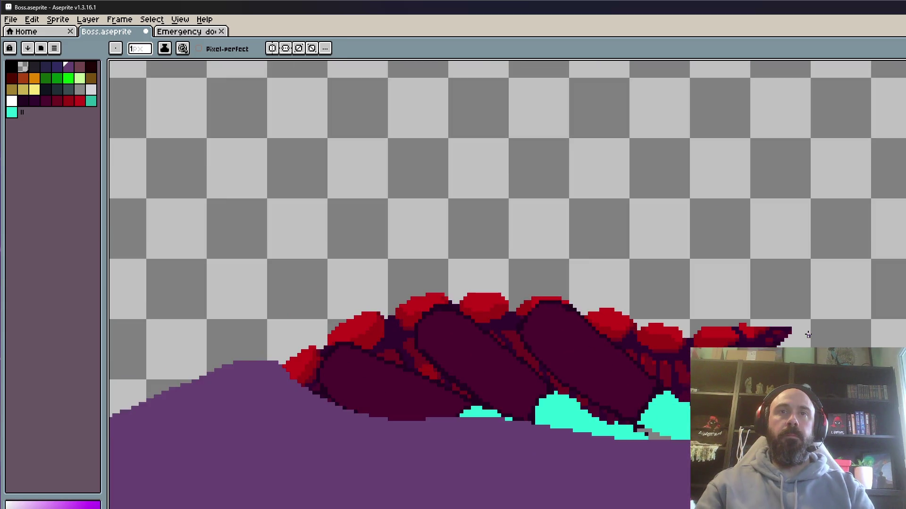
{"action": "scroll", "coordinate": [805, 307], "scroll_direction": "down", "scroll_amount": 2}
{"action": "key", "text": "ctrl+t"}
{"action": "scroll", "coordinate": [752, 317], "scroll_direction": "up", "scroll_amount": 3}
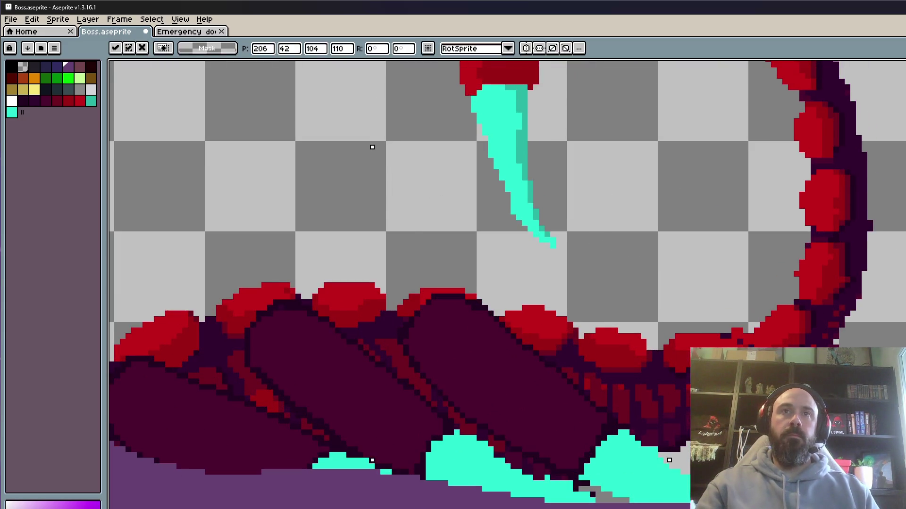
{"action": "key", "text": "ctrl+d"}
{"action": "scroll", "coordinate": [777, 303], "scroll_direction": "down", "scroll_amount": 3}
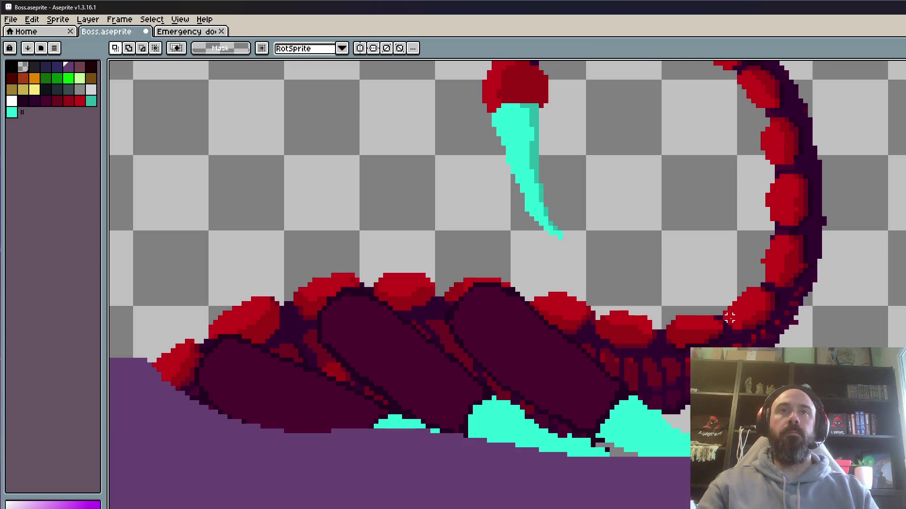
{"action": "scroll", "coordinate": [777, 303], "scroll_direction": "up", "scroll_amount": 3}
Paste the copied cyan stinger piece and fix it onto the curled tail's tip.
{"action": "key", "text": "ctrl+v"}
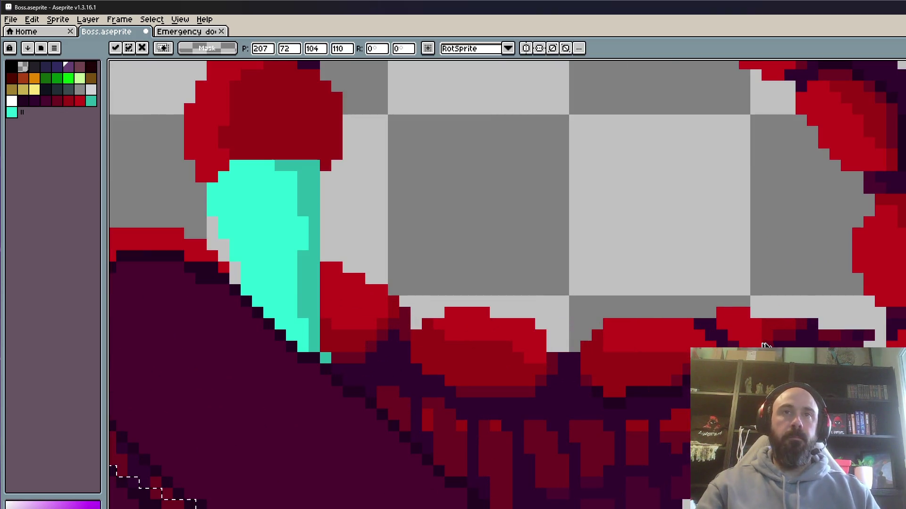
{"action": "mouse_move", "coordinate": [325, 359]}
{"action": "left_mouse_down"}
{"action": "mouse_move", "coordinate": [404, 249]}
{"action": "mouse_move", "coordinate": [428, 108]}
{"action": "left_mouse_up"}
{"action": "key", "text": "Return"}
{"action": "left_click_drag", "start_coordinate": [657, 384], "coordinate": [689, 410]}
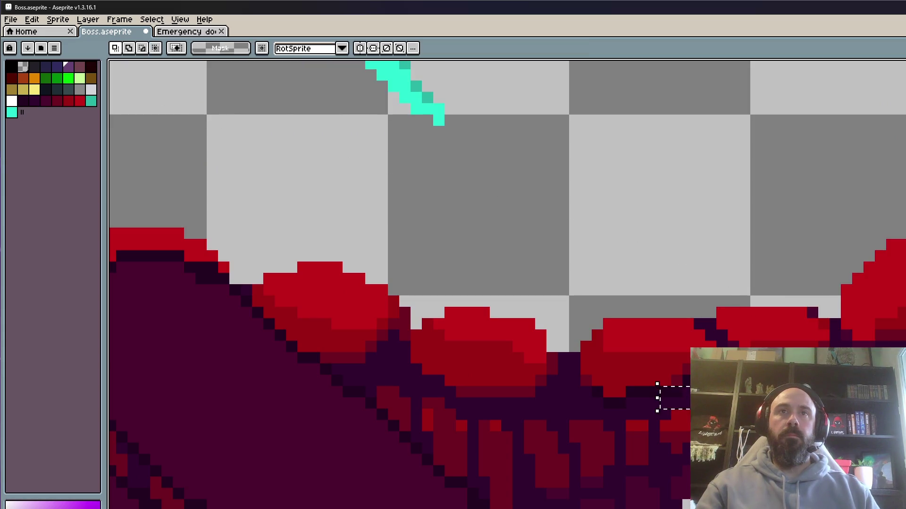
{"action": "scroll", "coordinate": [777, 332], "scroll_direction": "down", "scroll_amount": 3}
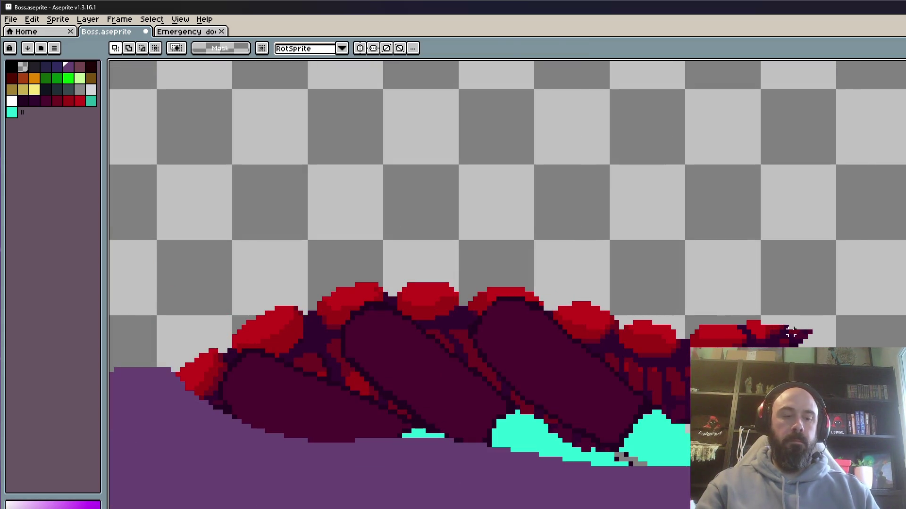
{"action": "scroll", "coordinate": [791, 333], "scroll_direction": "down", "scroll_amount": 1}
{"action": "scroll", "coordinate": [752, 318], "scroll_direction": "up", "scroll_amount": 2}
{"action": "key", "text": "ctrl+z"}
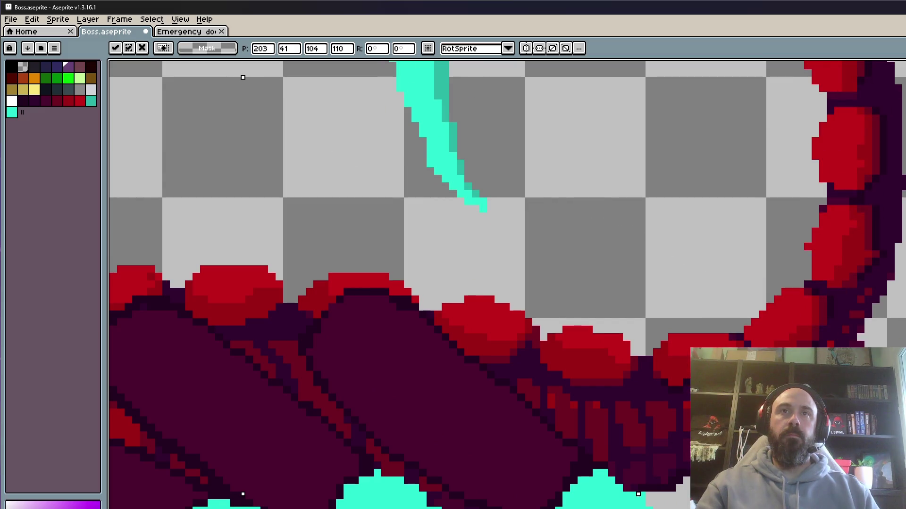
{"action": "key", "text": "Return"}
{"action": "scroll", "coordinate": [746, 293], "scroll_direction": "down", "scroll_amount": 1}
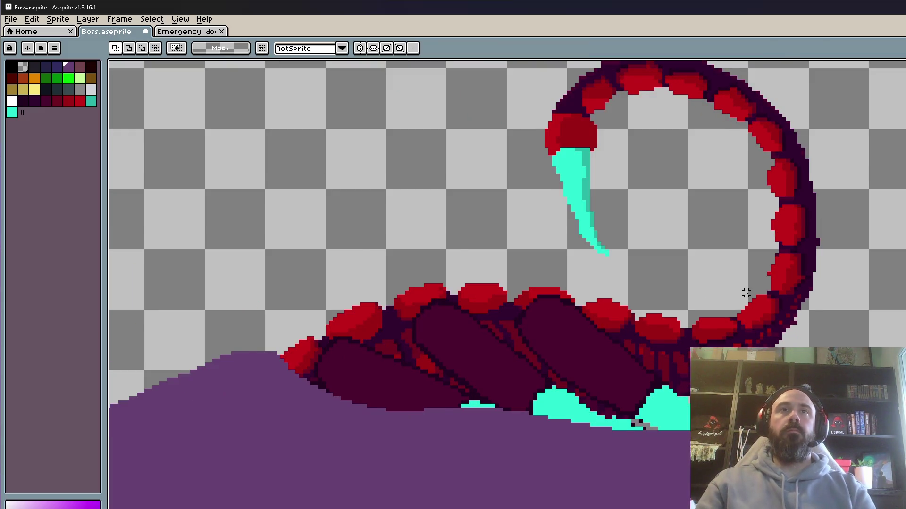
Step back and forth to compare the raised-tail and curled-tail frames.
{"action": "key", "text": "Right"}
{"action": "scroll", "coordinate": [742, 300], "scroll_direction": "up", "scroll_amount": 1}
{"action": "scroll", "coordinate": [752, 299], "scroll_direction": "down", "scroll_amount": 2}
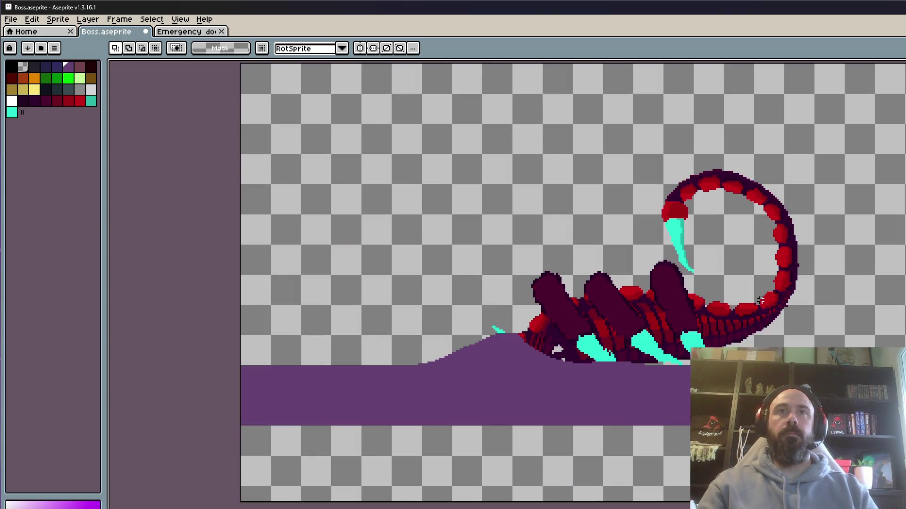
{"action": "key", "text": "Right"}
{"action": "key", "text": "Right"}
{"action": "key", "text": "Left"}
{"action": "scroll", "coordinate": [770, 285], "scroll_direction": "up", "scroll_amount": 1}
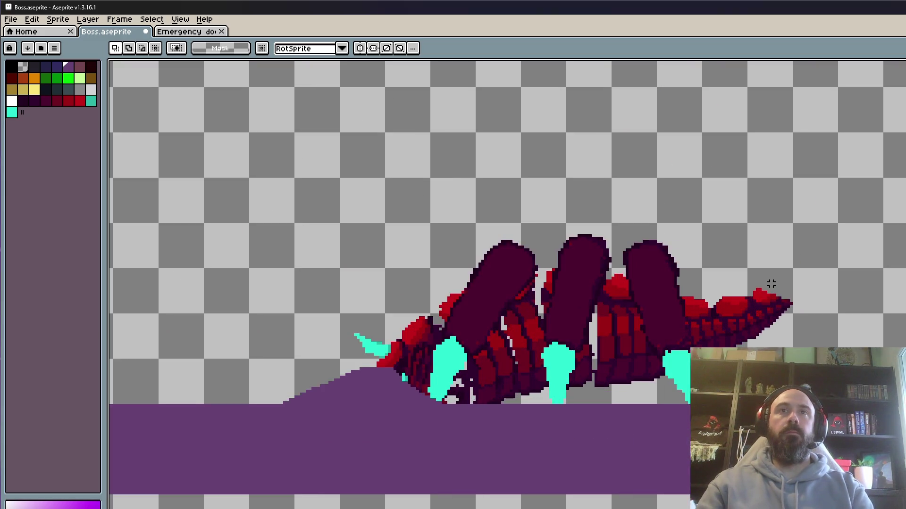
{"action": "key", "text": "Right"}
{"action": "scroll", "coordinate": [755, 290], "scroll_direction": "up", "scroll_amount": 1}
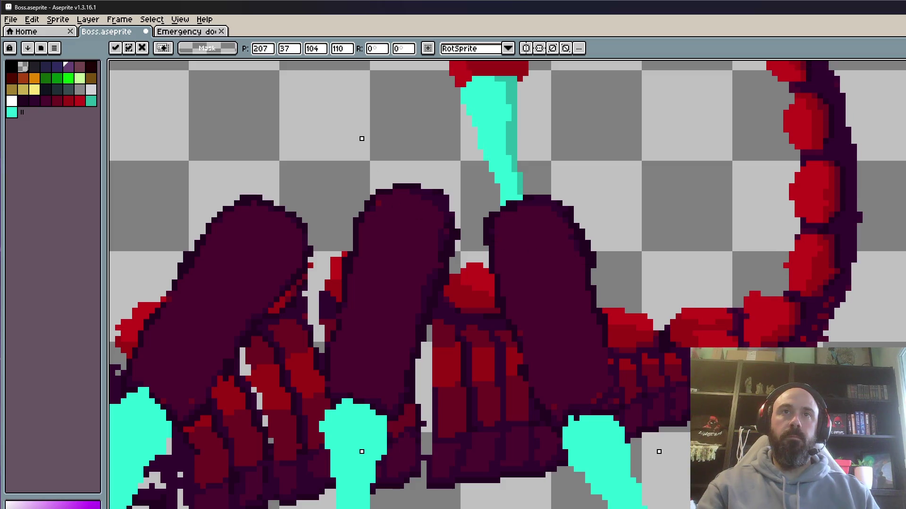
{"action": "key", "text": "Left"}
{"action": "scroll", "coordinate": [742, 345], "scroll_direction": "down", "scroll_amount": 1}
{"action": "key", "text": "Right"}
{"action": "key", "text": "Left"}
{"action": "key", "text": "Right"}
{"action": "key", "text": "Left"}
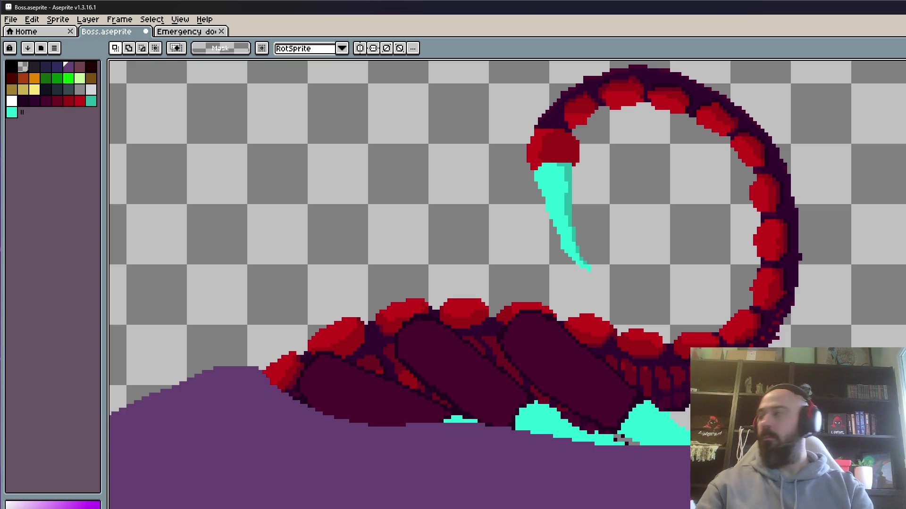
Preview the poses through the head frame, then rectangle-select the scorpion's body.
{"action": "key", "text": "Right"}
{"action": "scroll", "coordinate": [723, 341], "scroll_direction": "down", "scroll_amount": 3}
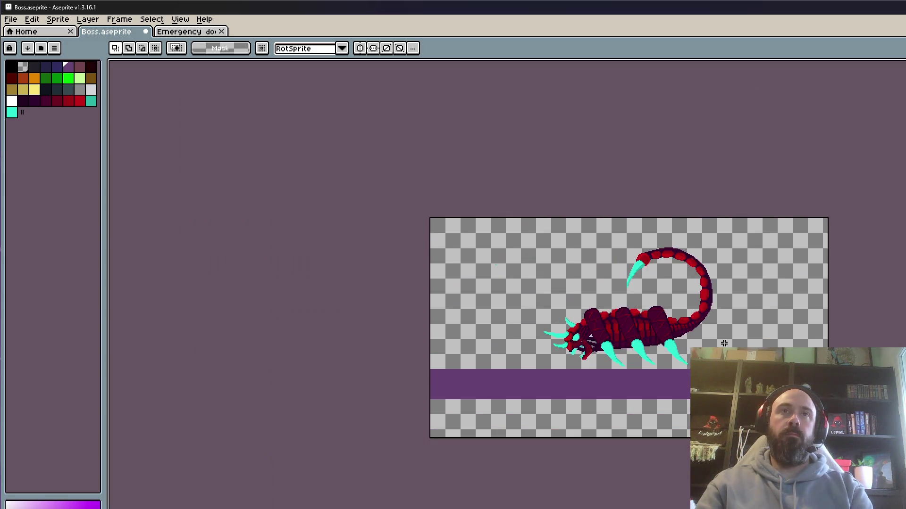
{"action": "key", "text": "Left"}
{"action": "key", "text": "Left"}
{"action": "key", "text": "Return"}
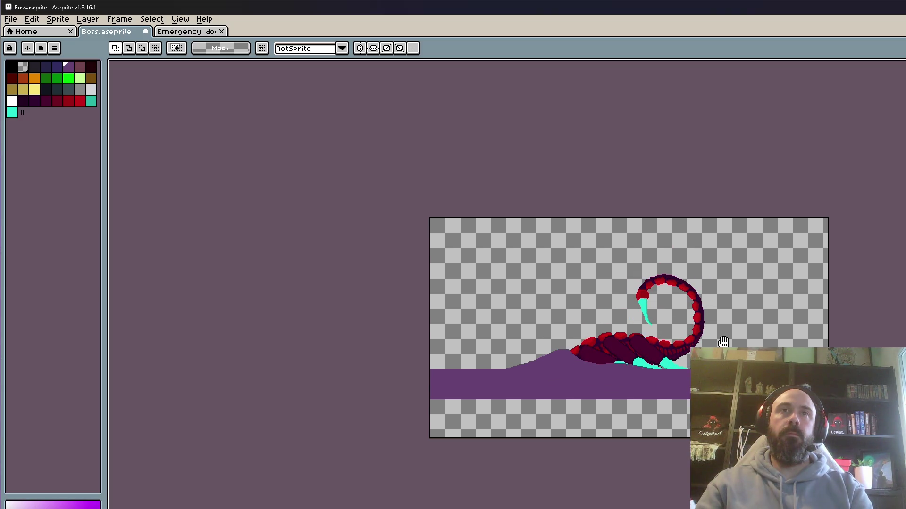
{"action": "scroll", "coordinate": [654, 333], "scroll_direction": "up", "scroll_amount": 3}
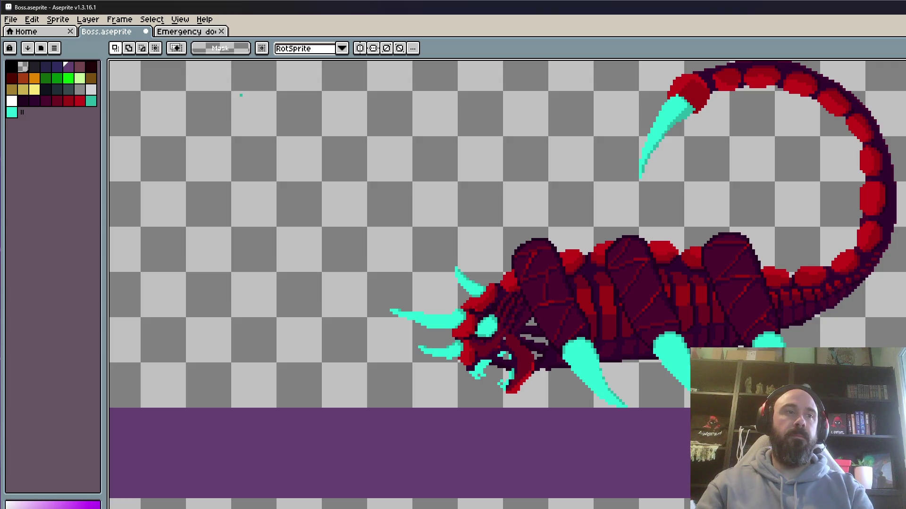
{"action": "left_click_drag", "start_coordinate": [469, 216], "coordinate": [866, 443]}
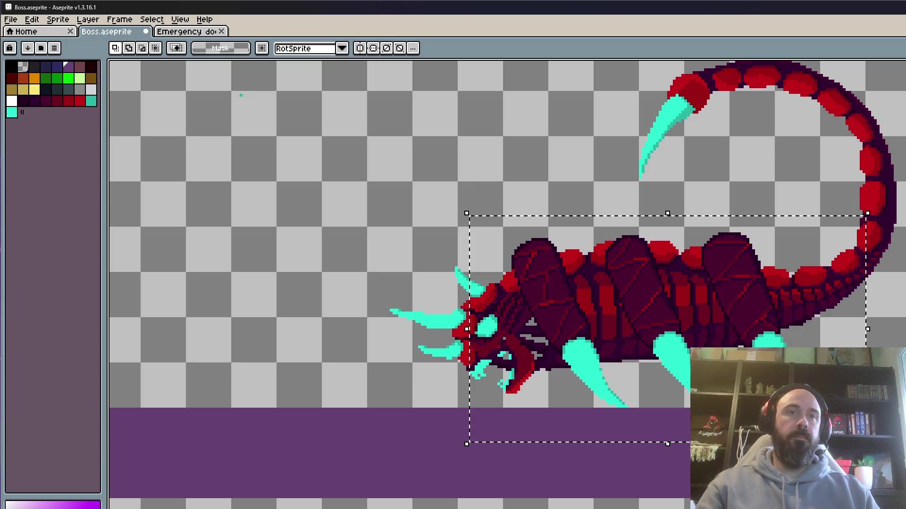
On the next frame, move the selected claws up and to the left.
{"action": "key", "text": "period"}
{"action": "mouse_move", "coordinate": [624, 381]}
{"action": "left_mouse_down"}
{"action": "mouse_move", "coordinate": [522, 266]}
{"action": "mouse_move", "coordinate": [392, 208]}
{"action": "left_mouse_up"}
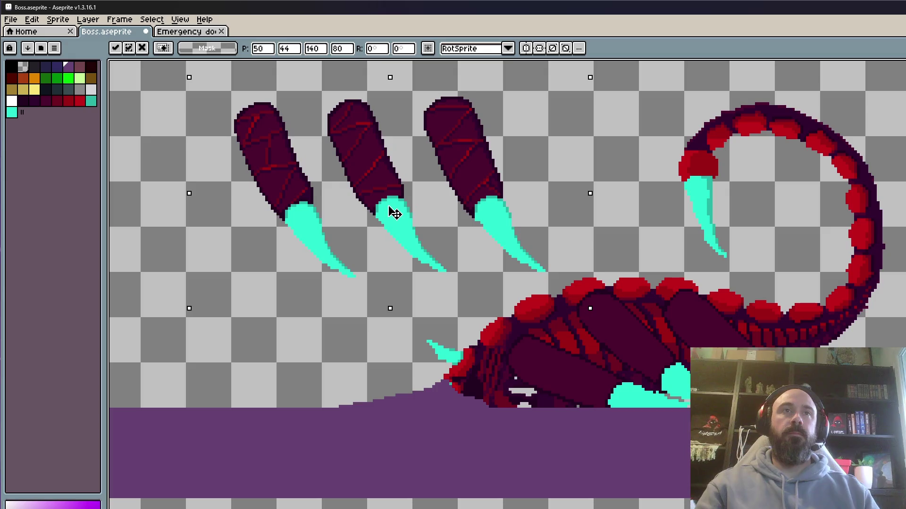
{"action": "key", "text": "Return"}
{"action": "left_click_drag", "start_coordinate": [170, 140], "coordinate": [215, 209]}
Fill the first claw's dark sections with transparent using the Paint Bucket.
{"action": "left_click", "coordinate": [29, 88]}
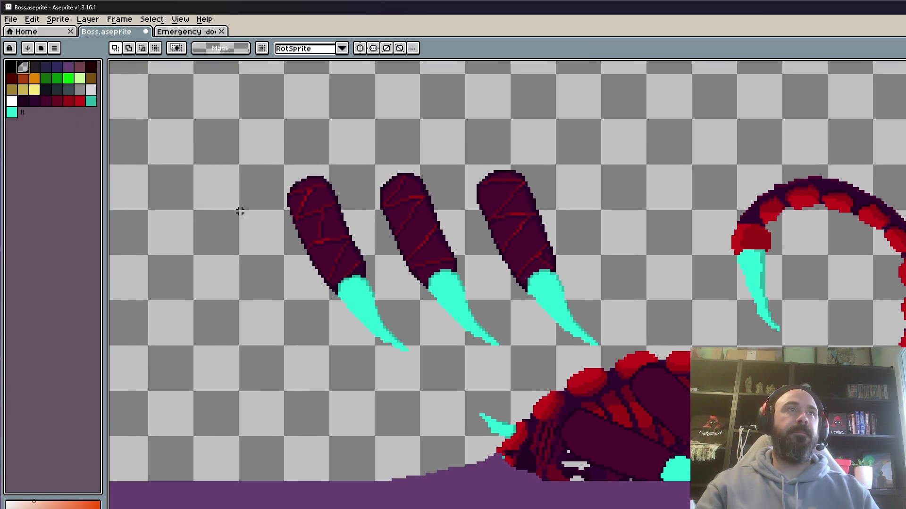
{"action": "scroll", "coordinate": [303, 232], "scroll_direction": "up", "scroll_amount": 1}
{"action": "scroll", "coordinate": [330, 281], "scroll_direction": "up", "scroll_amount": 1}
{"action": "key", "text": "g"}
{"action": "left_click", "coordinate": [330, 281]}
{"action": "left_click", "coordinate": [380, 274]}
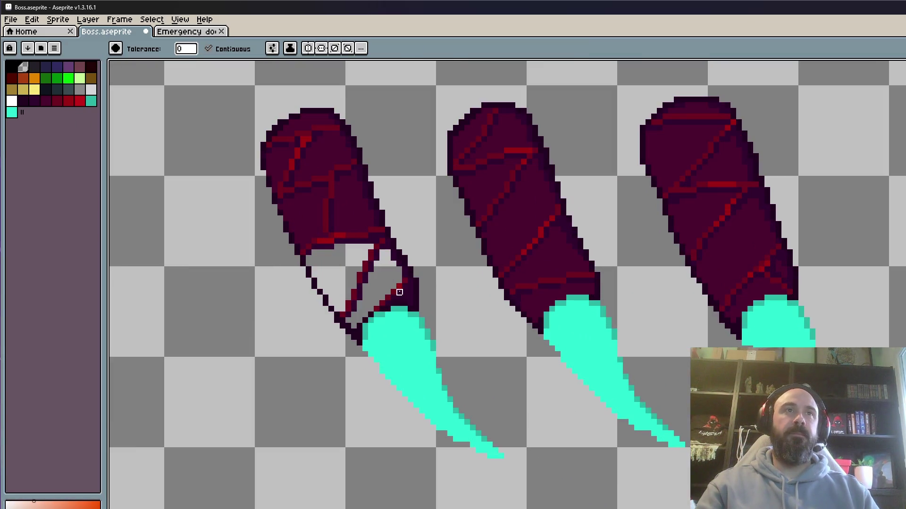
{"action": "left_click", "coordinate": [343, 208]}
{"action": "left_click", "coordinate": [315, 208]}
{"action": "left_click", "coordinate": [318, 172]}
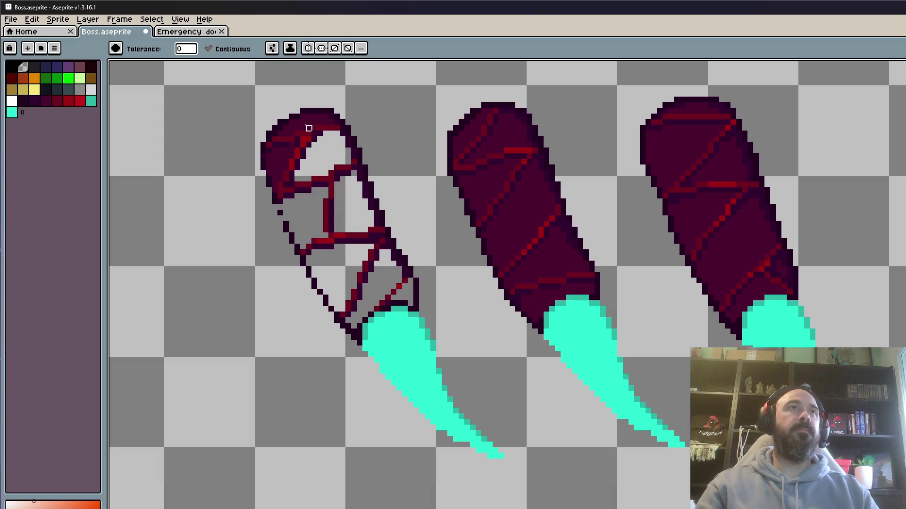
{"action": "left_click", "coordinate": [308, 128]}
{"action": "left_click", "coordinate": [275, 157]}
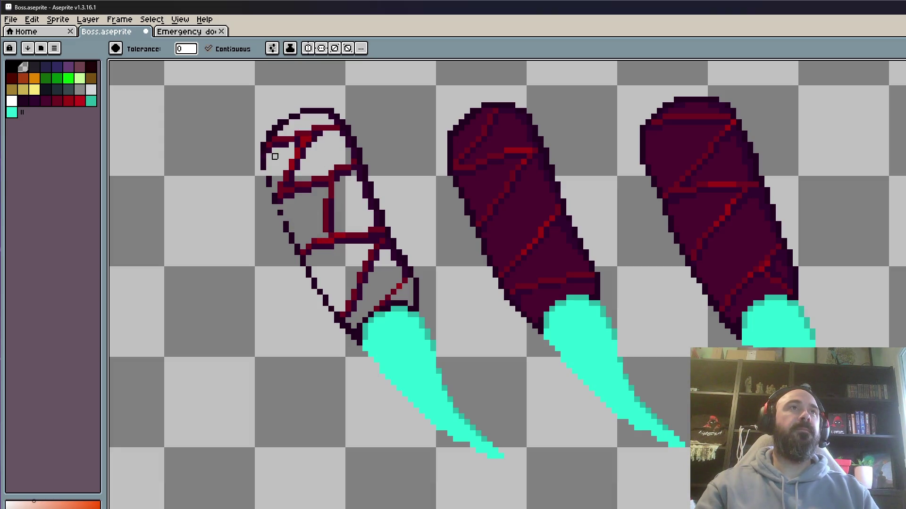
Clear the dark fill from the middle and third claws, keeping their outlines intact.
{"action": "left_click", "coordinate": [505, 198]}
{"action": "left_click", "coordinate": [524, 221]}
{"action": "left_click", "coordinate": [550, 252]}
{"action": "left_click", "coordinate": [545, 302]}
{"action": "left_click", "coordinate": [514, 137]}
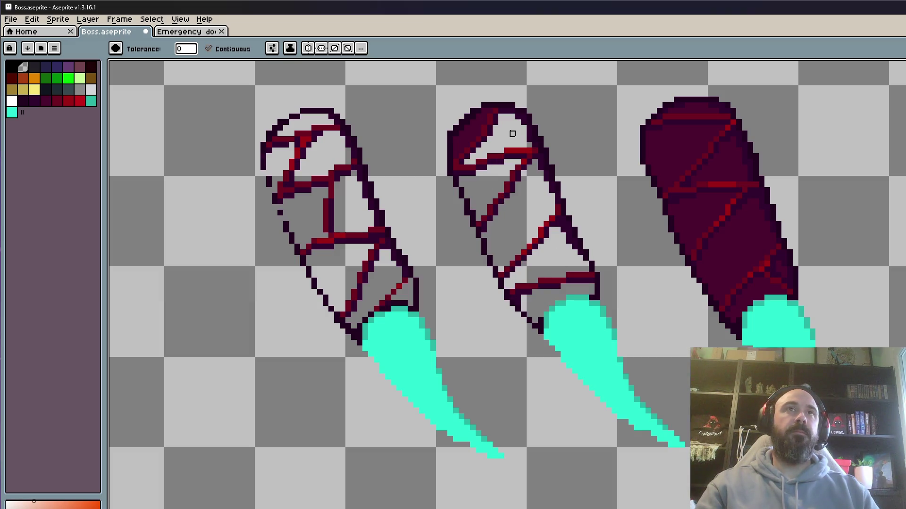
{"action": "key", "text": "ctrl+z"}
{"action": "left_click", "coordinate": [469, 141]}
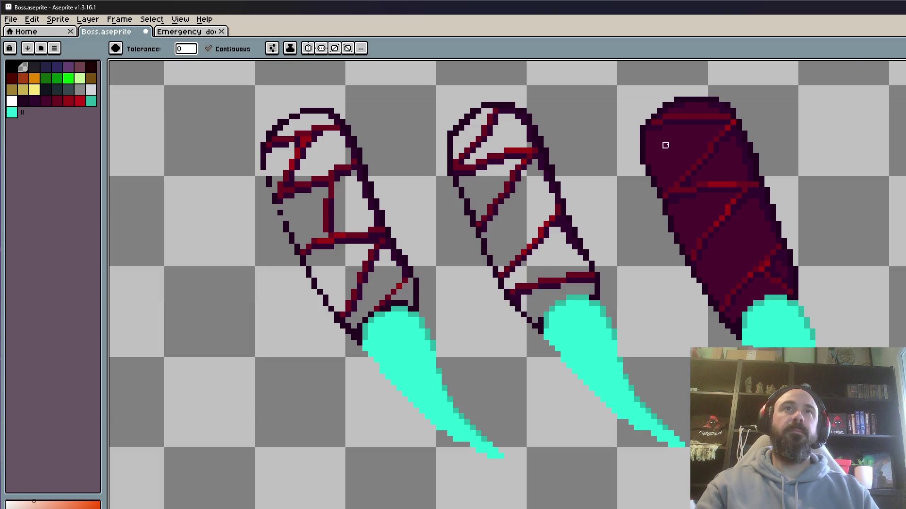
{"action": "left_click", "coordinate": [663, 144]}
{"action": "left_click", "coordinate": [728, 156]}
{"action": "left_click", "coordinate": [717, 210]}
{"action": "left_click", "coordinate": [732, 228]}
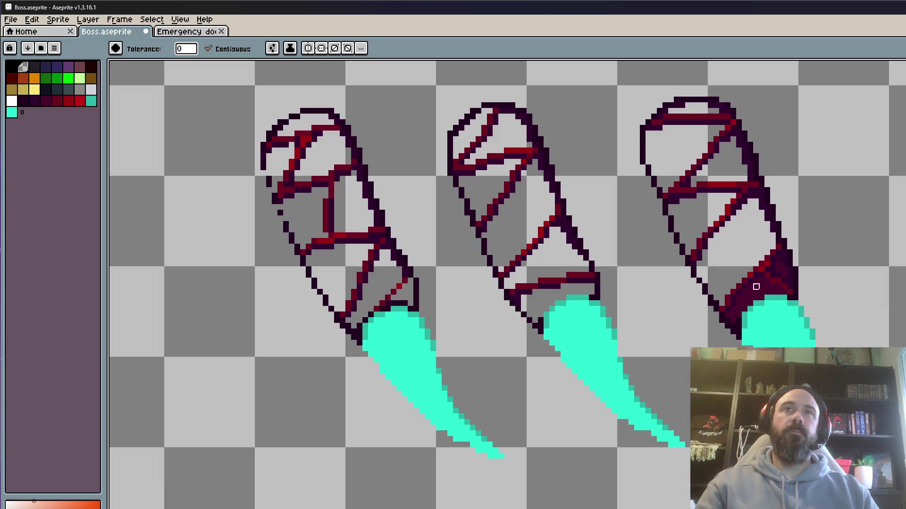
{"action": "left_click", "coordinate": [752, 285]}
{"action": "key", "text": "e"}
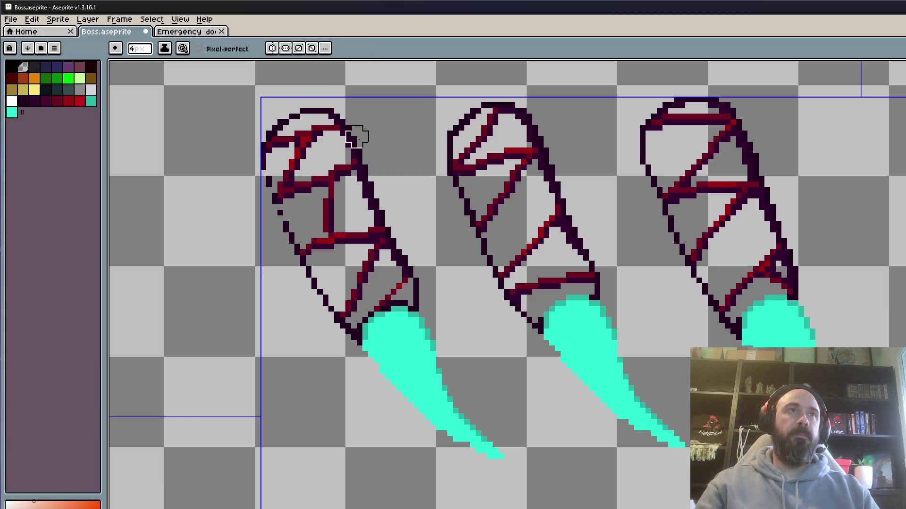
Erase the outlines and cyan tips from the first and middle leg segments.
{"action": "left_click_drag", "start_coordinate": [375, 172], "coordinate": [379, 206]}
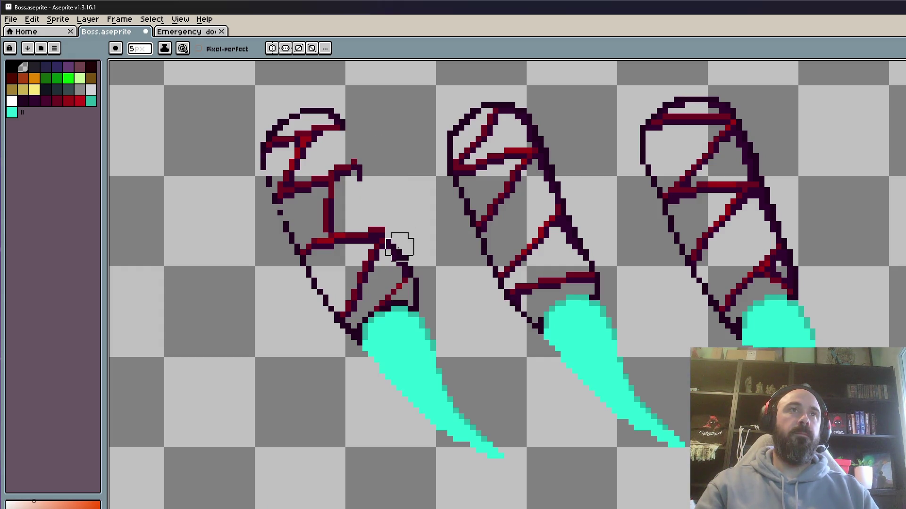
{"action": "mouse_move", "coordinate": [394, 252]}
{"action": "left_mouse_down"}
{"action": "mouse_move", "coordinate": [411, 257]}
{"action": "mouse_move", "coordinate": [410, 314]}
{"action": "mouse_move", "coordinate": [371, 354]}
{"action": "mouse_move", "coordinate": [411, 336]}
{"action": "left_mouse_up"}
{"action": "left_click_drag", "start_coordinate": [419, 371], "coordinate": [495, 460]}
{"action": "left_click_drag", "start_coordinate": [270, 117], "coordinate": [314, 101]}
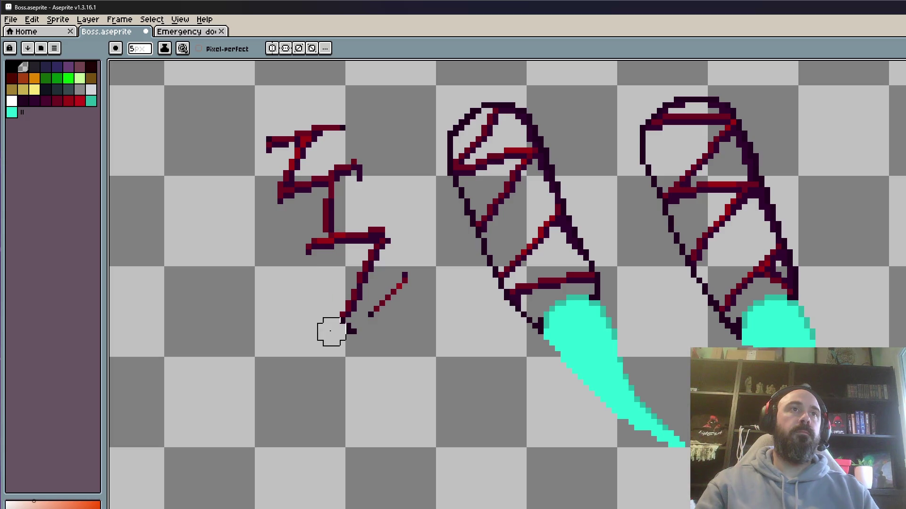
{"action": "left_click_drag", "start_coordinate": [454, 306], "coordinate": [356, 304]}
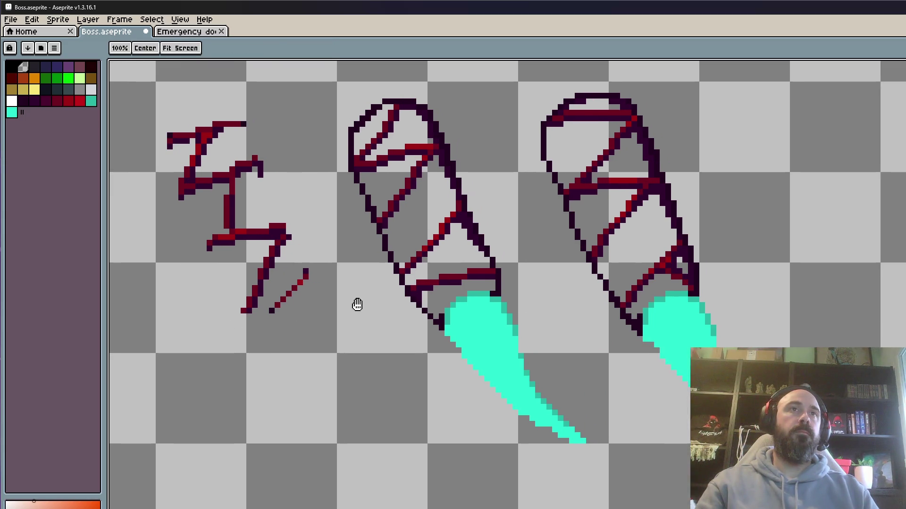
{"action": "mouse_move", "coordinate": [495, 310]}
{"action": "left_mouse_down"}
{"action": "mouse_move", "coordinate": [491, 303]}
{"action": "mouse_move", "coordinate": [498, 322]}
{"action": "mouse_move", "coordinate": [453, 362]}
{"action": "mouse_move", "coordinate": [486, 378]}
{"action": "mouse_move", "coordinate": [516, 414]}
{"action": "mouse_move", "coordinate": [578, 447]}
{"action": "left_mouse_up"}
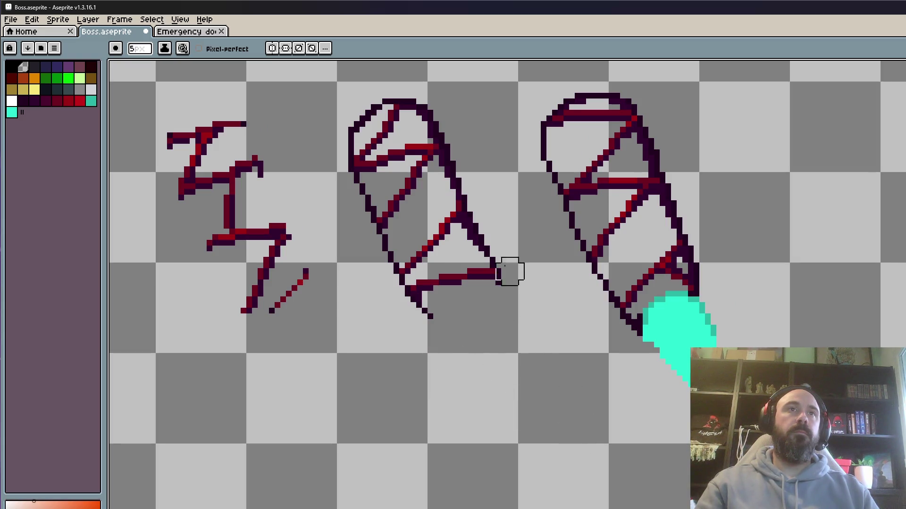
{"action": "mouse_move", "coordinate": [475, 227]}
{"action": "left_mouse_down"}
{"action": "mouse_move", "coordinate": [475, 196]}
{"action": "mouse_move", "coordinate": [491, 257]}
{"action": "left_mouse_up"}
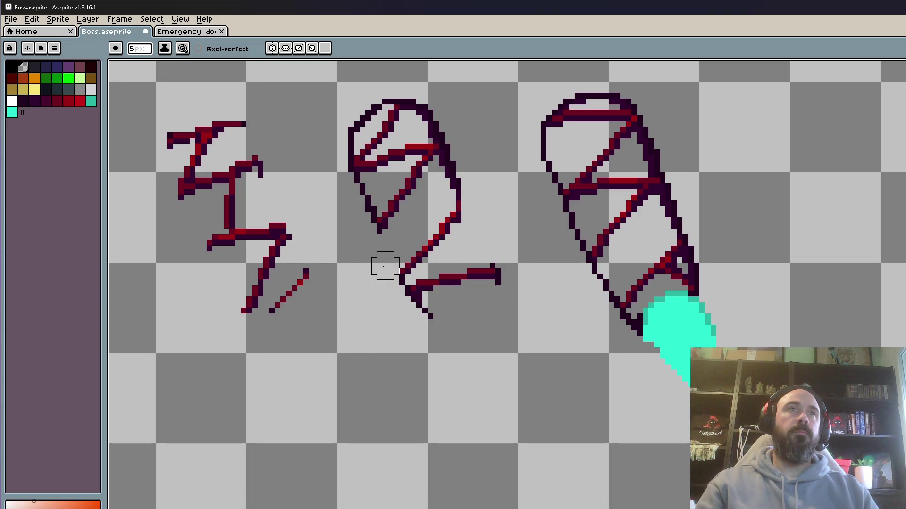
{"action": "left_click_drag", "start_coordinate": [423, 313], "coordinate": [422, 325]}
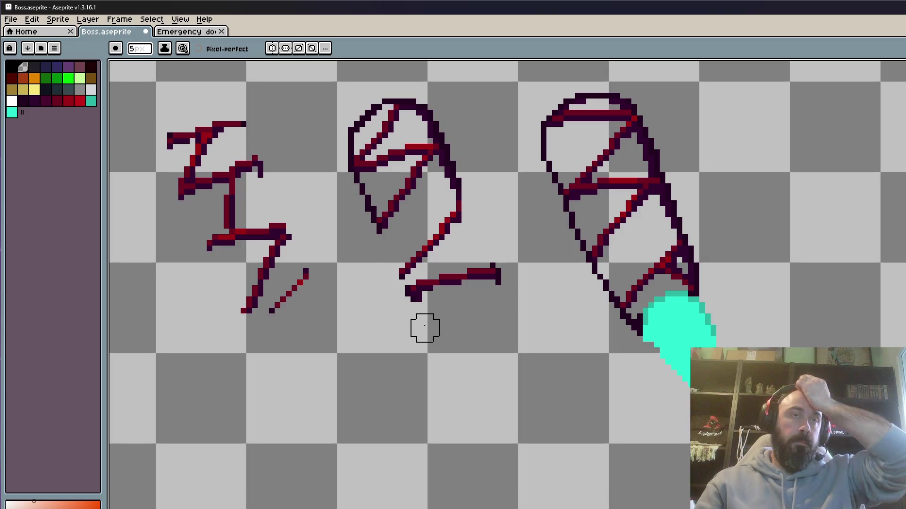
{"action": "mouse_move", "coordinate": [374, 85]}
{"action": "left_mouse_down"}
{"action": "mouse_move", "coordinate": [340, 136]}
{"action": "mouse_move", "coordinate": [334, 176]}
{"action": "mouse_move", "coordinate": [362, 208]}
{"action": "left_mouse_up"}
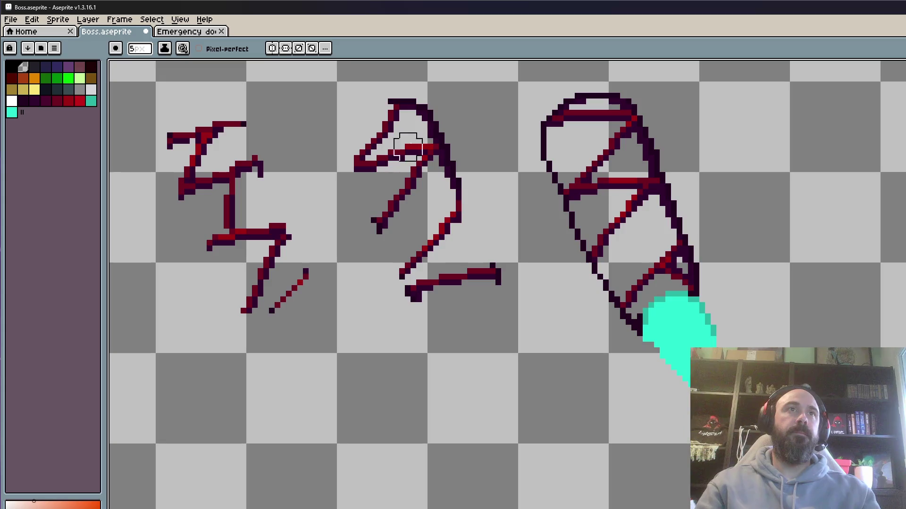
{"action": "mouse_move", "coordinate": [427, 111]}
{"action": "left_mouse_down"}
{"action": "mouse_move", "coordinate": [447, 136]}
{"action": "mouse_move", "coordinate": [457, 178]}
{"action": "left_mouse_up"}
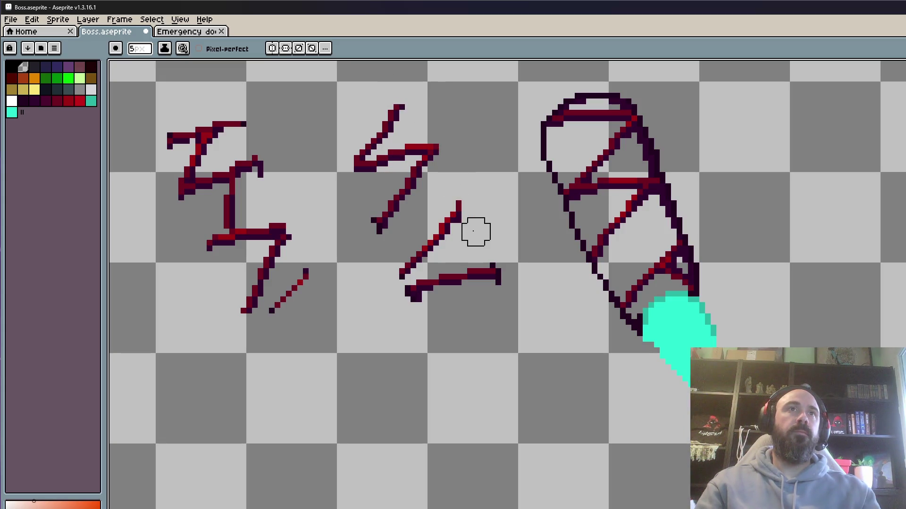
Erase the remaining dark outline pixels from the right leg segment.
{"action": "mouse_move", "coordinate": [663, 163]}
{"action": "left_mouse_down"}
{"action": "mouse_move", "coordinate": [623, 89]}
{"action": "mouse_move", "coordinate": [560, 89]}
{"action": "mouse_move", "coordinate": [651, 91]}
{"action": "left_mouse_up"}
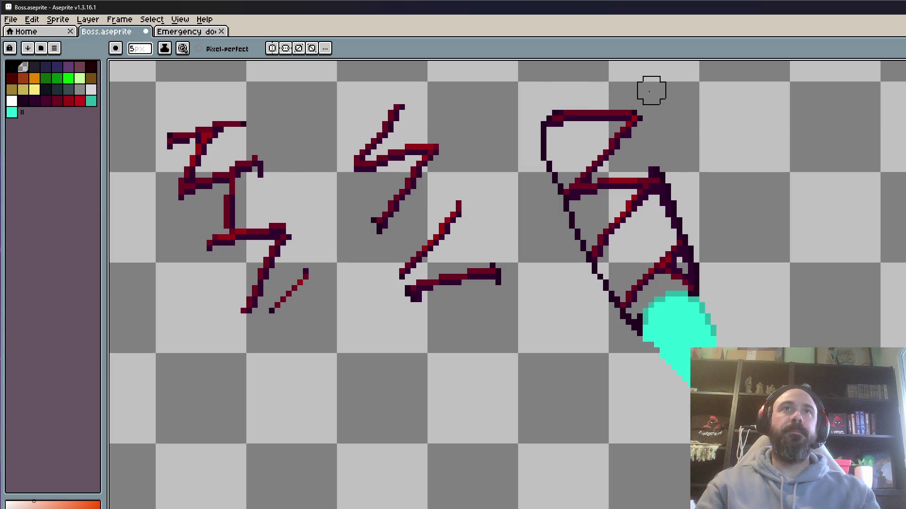
{"action": "mouse_move", "coordinate": [555, 102]}
{"action": "left_mouse_down"}
{"action": "mouse_move", "coordinate": [531, 112]}
{"action": "mouse_move", "coordinate": [538, 151]}
{"action": "mouse_move", "coordinate": [589, 287]}
{"action": "mouse_move", "coordinate": [617, 322]}
{"action": "mouse_move", "coordinate": [667, 307]}
{"action": "mouse_move", "coordinate": [657, 343]}
{"action": "mouse_move", "coordinate": [725, 351]}
{"action": "left_mouse_up"}
{"action": "left_click_drag", "start_coordinate": [703, 256], "coordinate": [697, 259]}
{"action": "left_click_drag", "start_coordinate": [690, 221], "coordinate": [673, 204]}
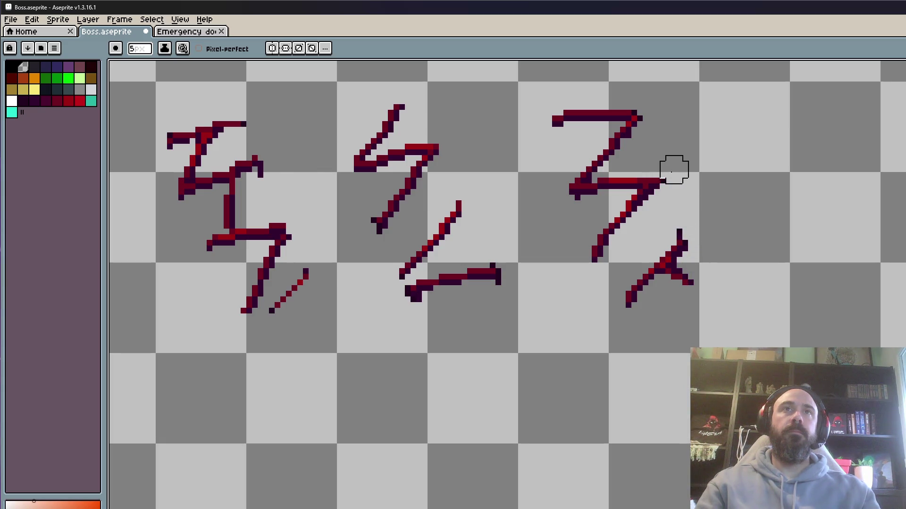
{"action": "scroll", "coordinate": [700, 202], "scroll_direction": "down", "scroll_amount": 3}
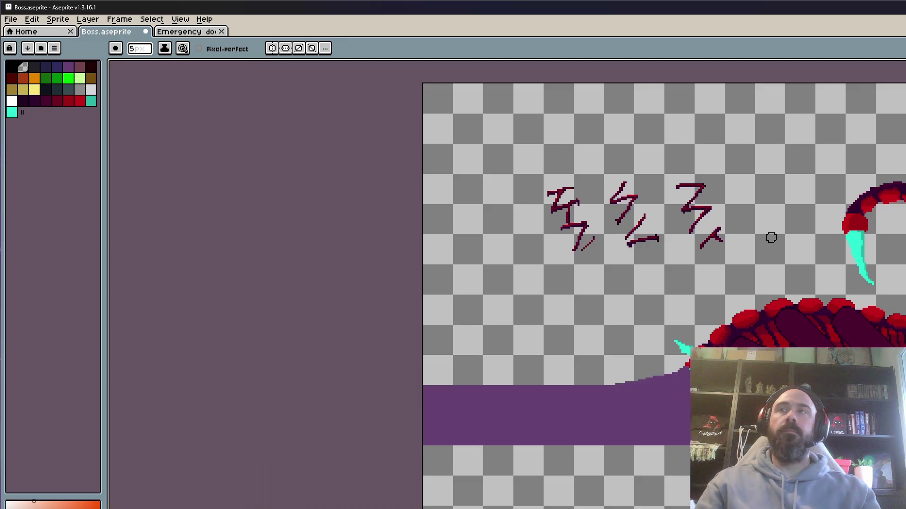
Move the Z-shaped crack onto the boss's head, rotated about 33 degrees or more.
{"action": "left_click_drag", "start_coordinate": [768, 237], "coordinate": [670, 191]}
{"action": "scroll", "coordinate": [705, 172], "scroll_direction": "up", "scroll_amount": 1}
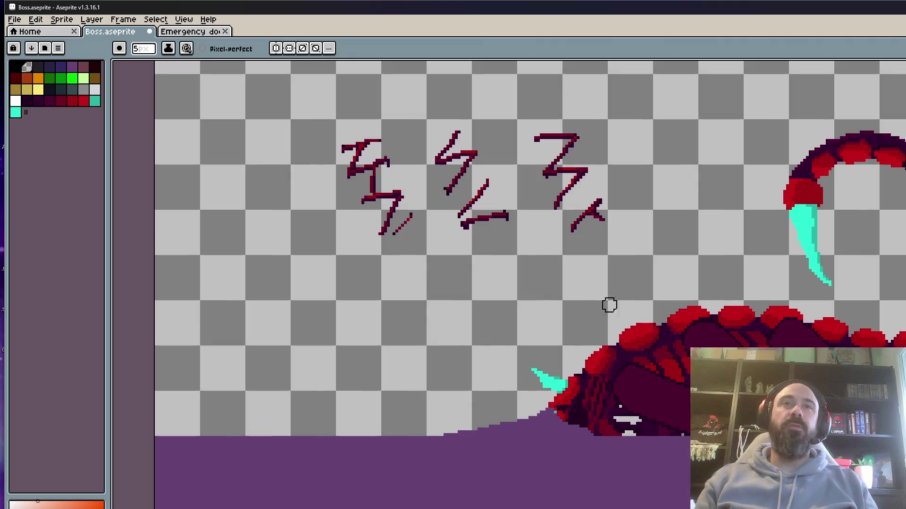
{"action": "scroll", "coordinate": [593, 332], "scroll_direction": "down", "scroll_amount": 1}
{"action": "key", "text": "m"}
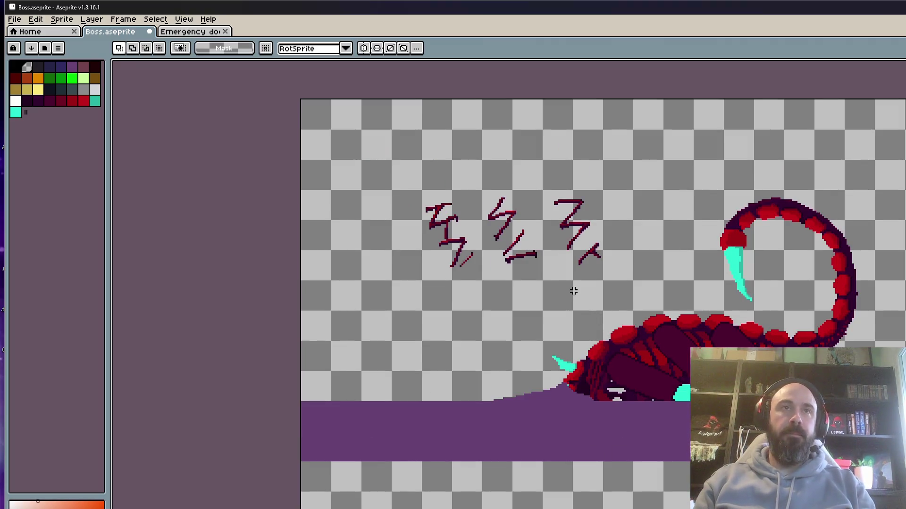
{"action": "scroll", "coordinate": [547, 287], "scroll_direction": "up", "scroll_amount": 1}
{"action": "left_click_drag", "start_coordinate": [286, 114], "coordinate": [684, 313]}
{"action": "left_click", "coordinate": [326, 145]}
{"action": "left_click_drag", "start_coordinate": [326, 145], "coordinate": [448, 287]}
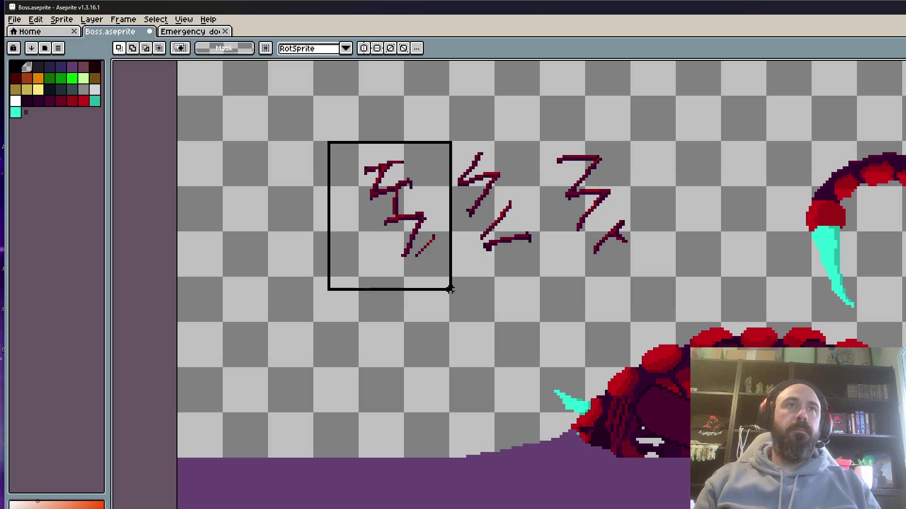
{"action": "scroll", "coordinate": [404, 236], "scroll_direction": "down", "scroll_amount": 2}
{"action": "mouse_move", "coordinate": [356, 181]}
{"action": "left_mouse_down"}
{"action": "mouse_move", "coordinate": [486, 323]}
{"action": "mouse_move", "coordinate": [575, 359]}
{"action": "left_mouse_up"}
{"action": "scroll", "coordinate": [623, 409], "scroll_direction": "up", "scroll_amount": 1}
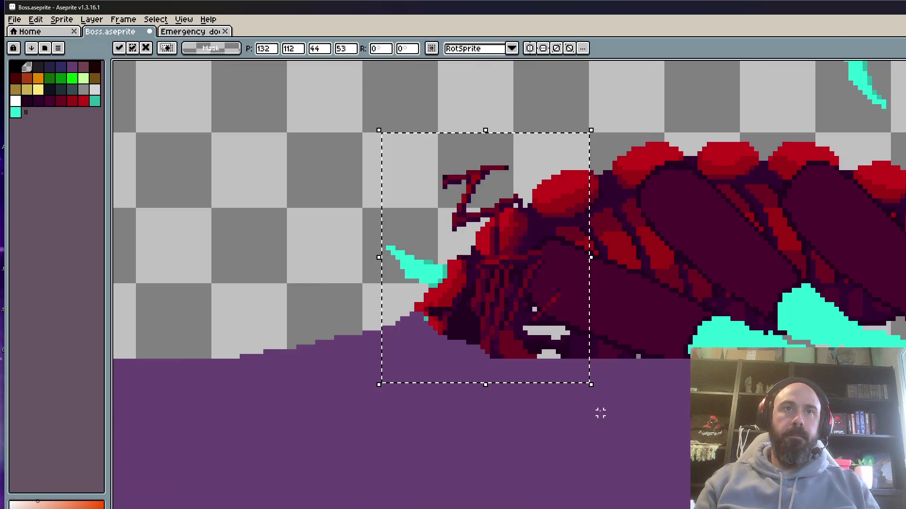
{"action": "mouse_move", "coordinate": [597, 395]}
{"action": "left_mouse_down"}
{"action": "mouse_move", "coordinate": [687, 325]}
{"action": "mouse_move", "coordinate": [670, 337]}
{"action": "mouse_move", "coordinate": [660, 293]}
{"action": "left_mouse_up"}
{"action": "mouse_move", "coordinate": [562, 259]}
{"action": "left_mouse_down"}
{"action": "mouse_move", "coordinate": [693, 337]}
{"action": "mouse_move", "coordinate": [692, 329]}
{"action": "left_mouse_up"}
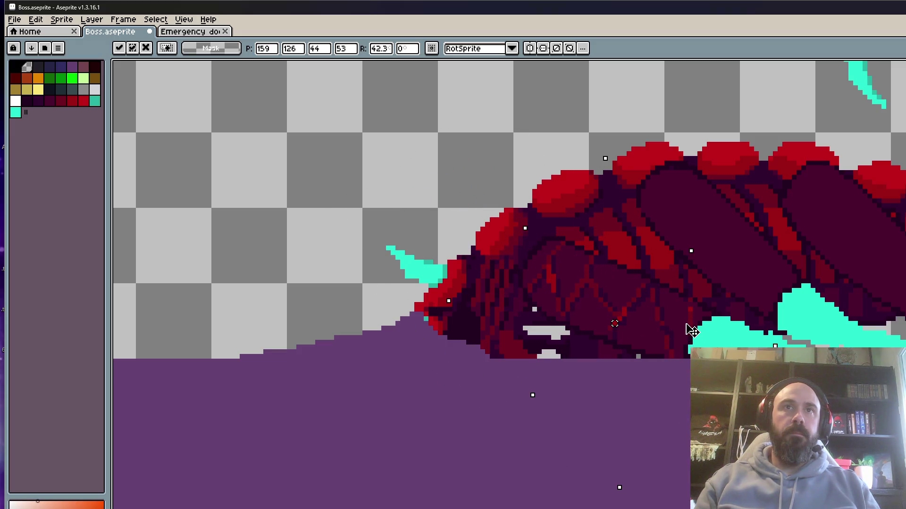
{"action": "scroll", "coordinate": [689, 306], "scroll_direction": "down", "scroll_amount": 2}
{"action": "key", "text": "Return"}
Place the second crack on the front body segment, rotated about 20 degrees.
{"action": "scroll", "coordinate": [377, 149], "scroll_direction": "up", "scroll_amount": 2}
{"action": "left_click_drag", "start_coordinate": [418, 95], "coordinate": [378, 149]}
{"action": "left_click_drag", "start_coordinate": [376, 77], "coordinate": [486, 243]}
{"action": "mouse_move", "coordinate": [481, 232]}
{"action": "left_mouse_down"}
{"action": "mouse_move", "coordinate": [542, 279]}
{"action": "mouse_move", "coordinate": [708, 325]}
{"action": "mouse_move", "coordinate": [748, 269]}
{"action": "mouse_move", "coordinate": [684, 215]}
{"action": "mouse_move", "coordinate": [713, 293]}
{"action": "mouse_move", "coordinate": [728, 299]}
{"action": "left_mouse_up"}
{"action": "scroll", "coordinate": [708, 326], "scroll_direction": "up", "scroll_amount": 2}
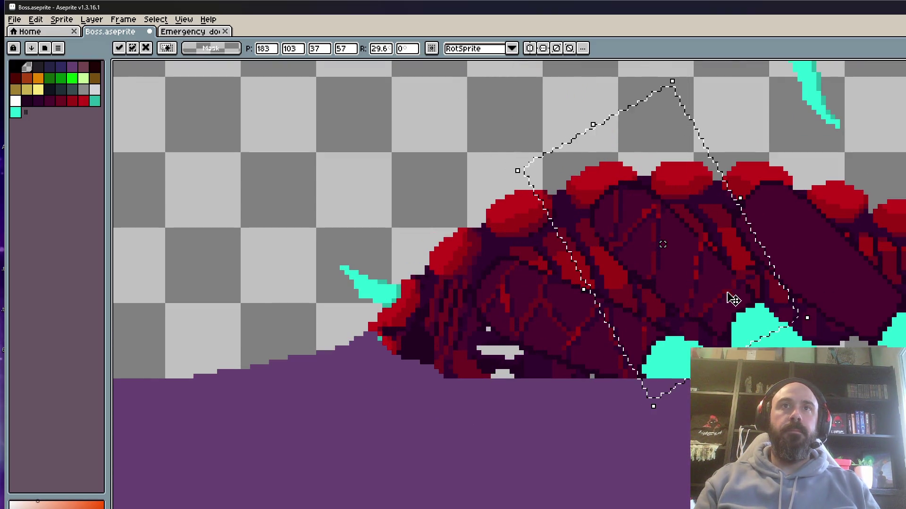
{"action": "mouse_move", "coordinate": [810, 321]}
{"action": "left_mouse_down"}
{"action": "mouse_move", "coordinate": [815, 334]}
{"action": "mouse_move", "coordinate": [734, 299]}
{"action": "mouse_move", "coordinate": [752, 290]}
{"action": "left_mouse_up"}
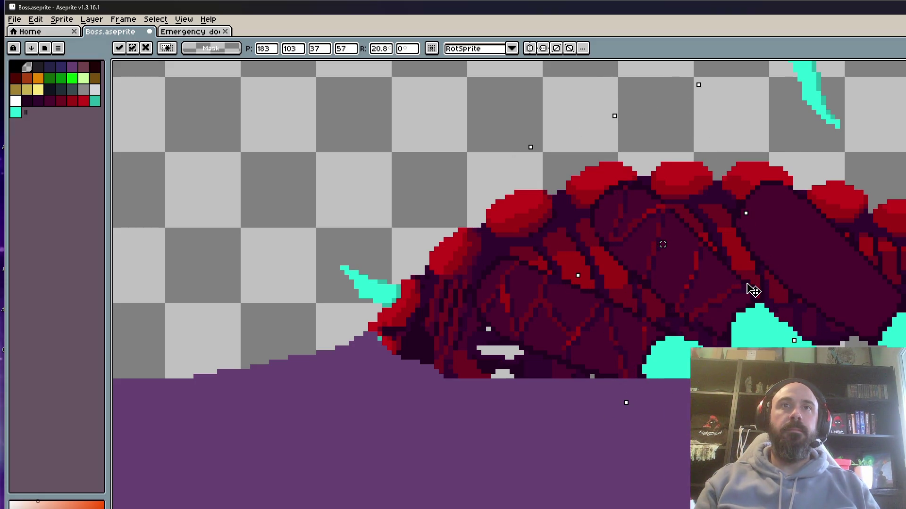
{"action": "key", "text": "Return"}
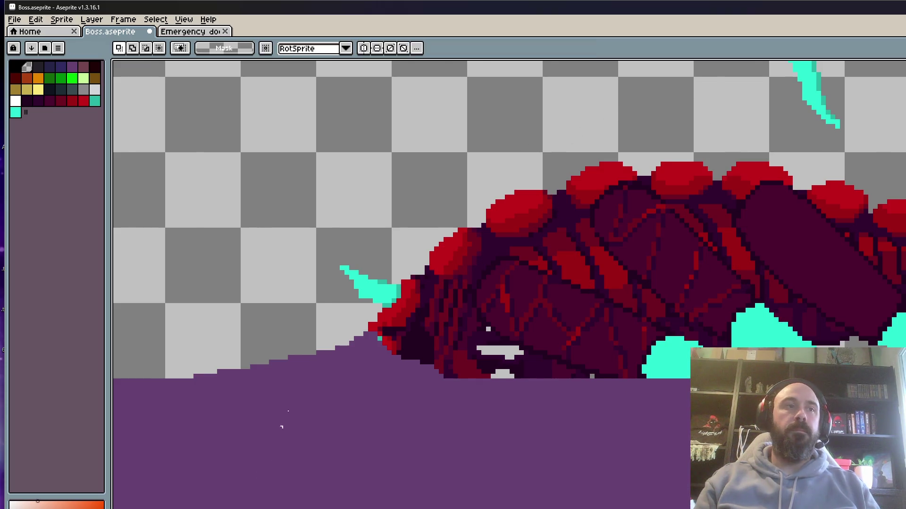
Lay the third crack across the back at about 30 degrees, then hide shell, head and tail.
{"action": "scroll", "coordinate": [283, 424], "scroll_direction": "down", "scroll_amount": 1}
{"action": "scroll", "coordinate": [394, 360], "scroll_direction": "up", "scroll_amount": 3}
{"action": "left_click_drag", "start_coordinate": [314, 81], "coordinate": [453, 252]}
{"action": "left_click_drag", "start_coordinate": [401, 188], "coordinate": [726, 388]}
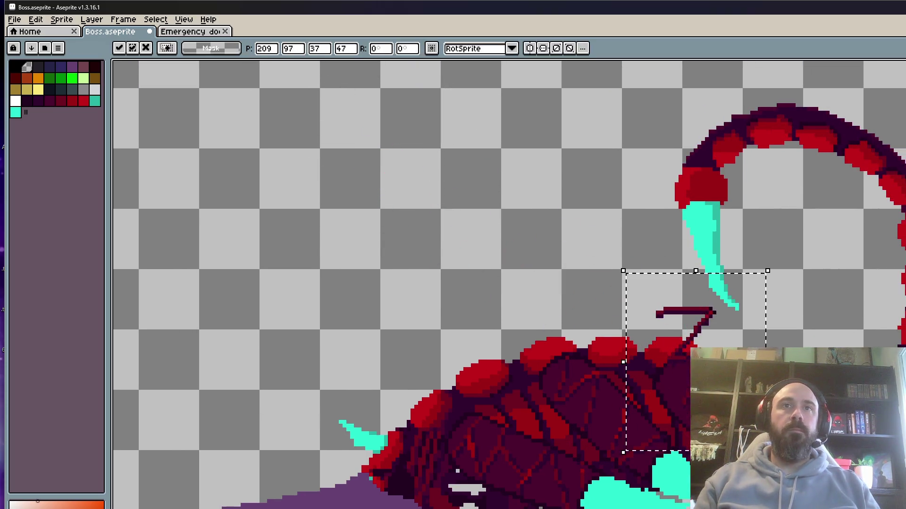
{"action": "scroll", "coordinate": [748, 253], "scroll_direction": "up", "scroll_amount": 1}
{"action": "mouse_move", "coordinate": [748, 252]}
{"action": "left_mouse_down"}
{"action": "mouse_move", "coordinate": [813, 330]}
{"action": "mouse_move", "coordinate": [801, 297]}
{"action": "mouse_move", "coordinate": [802, 313]}
{"action": "left_mouse_up"}
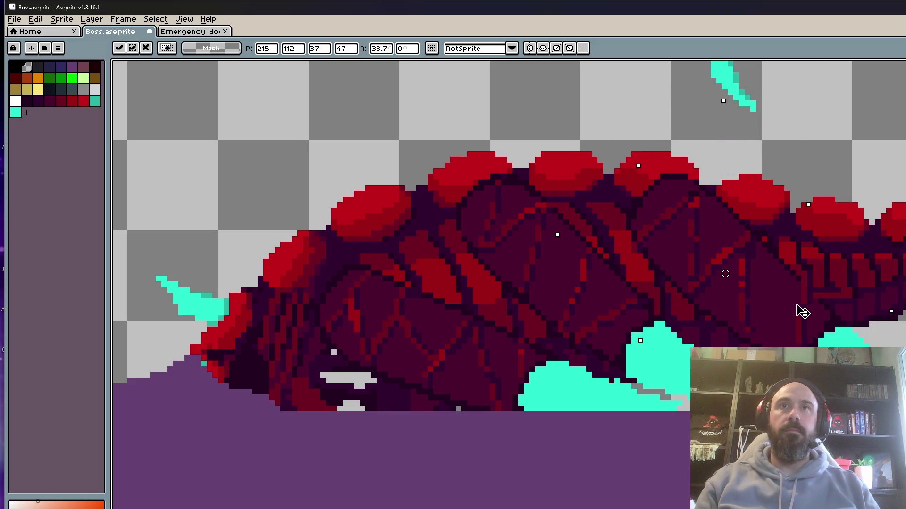
{"action": "mouse_move", "coordinate": [899, 313]}
{"action": "left_mouse_down"}
{"action": "mouse_move", "coordinate": [899, 343]}
{"action": "mouse_move", "coordinate": [849, 339]}
{"action": "left_mouse_up"}
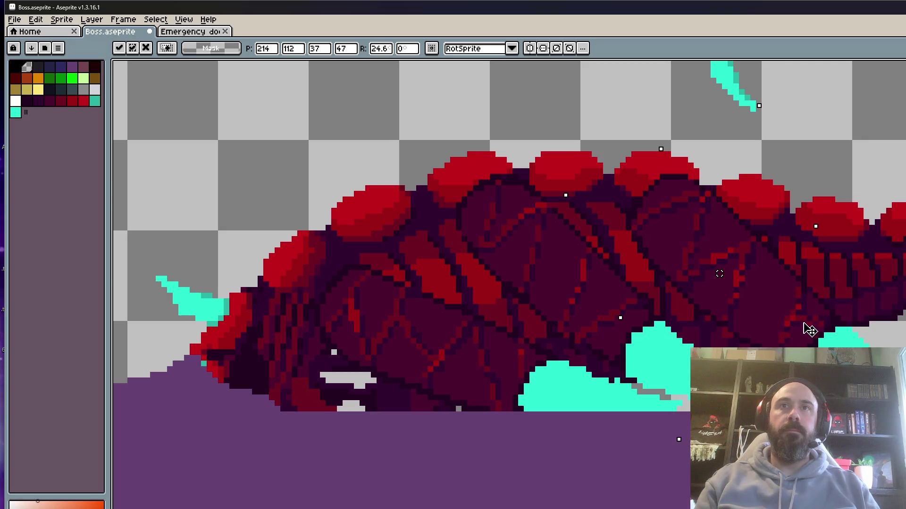
{"action": "key", "text": "Return"}
{"action": "scroll", "coordinate": [743, 236], "scroll_direction": "down", "scroll_amount": 3}
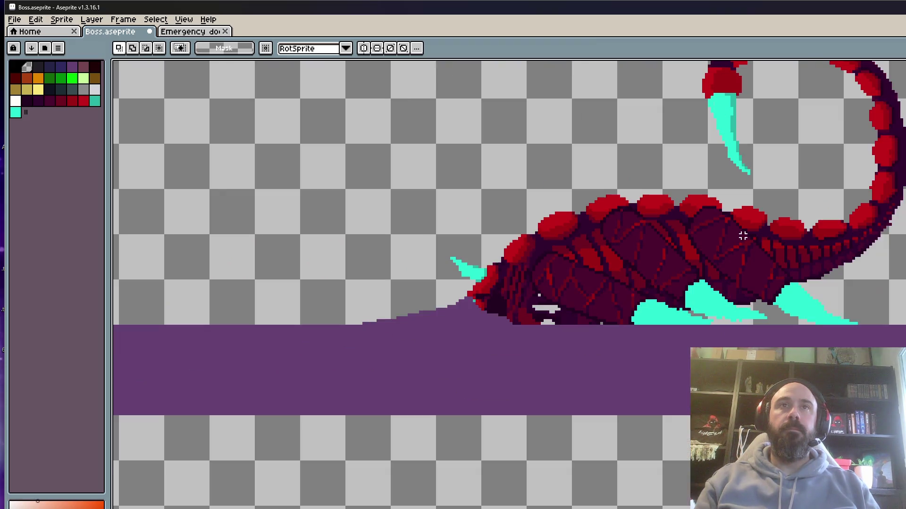
{"action": "key", "text": "Delete"}
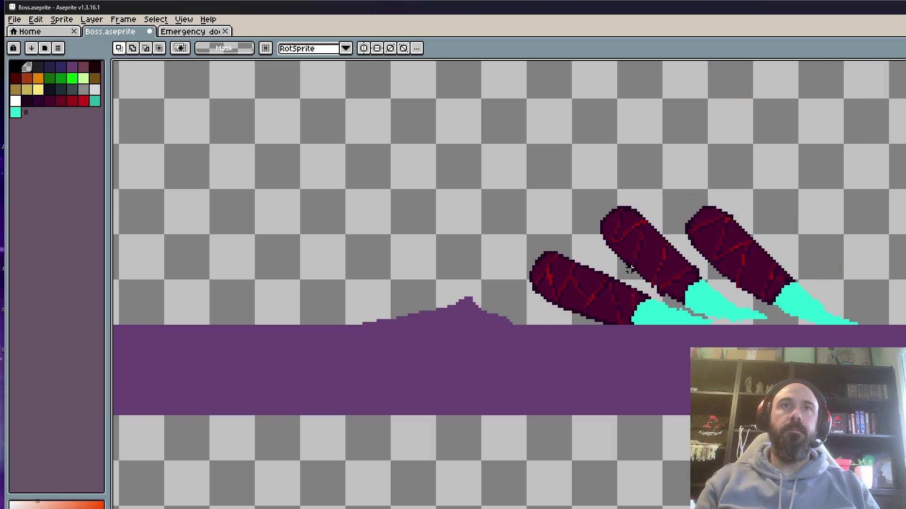
Sample the leg's dark purple and paint the missing pixels along its outline edge.
{"action": "scroll", "coordinate": [703, 253], "scroll_direction": "up", "scroll_amount": 4}
{"action": "scroll", "coordinate": [748, 233], "scroll_direction": "down", "scroll_amount": 2}
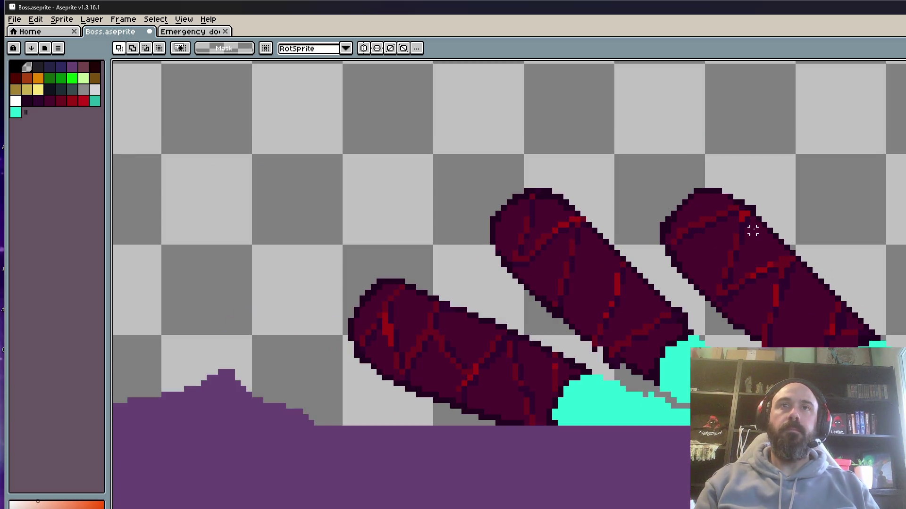
{"action": "scroll", "coordinate": [585, 344], "scroll_direction": "down", "scroll_amount": 1}
{"action": "key", "text": "Return"}
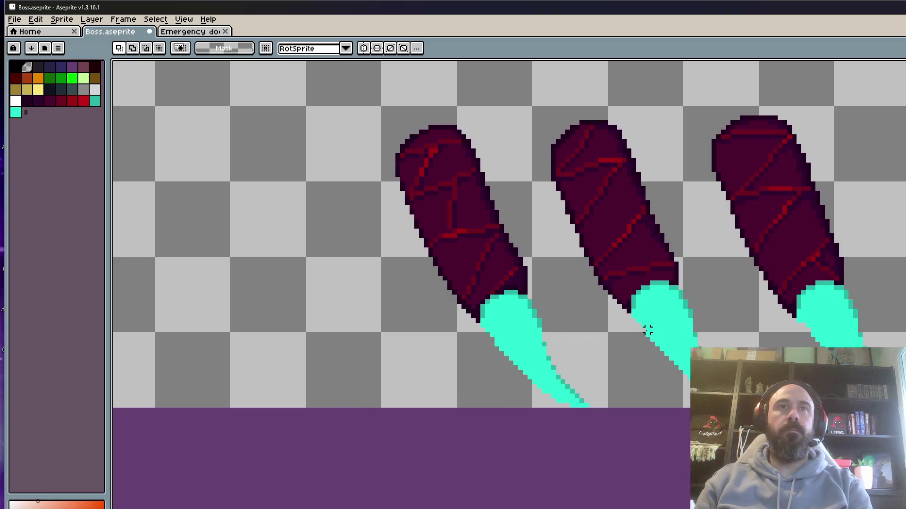
{"action": "scroll", "coordinate": [647, 331], "scroll_direction": "up", "scroll_amount": 4}
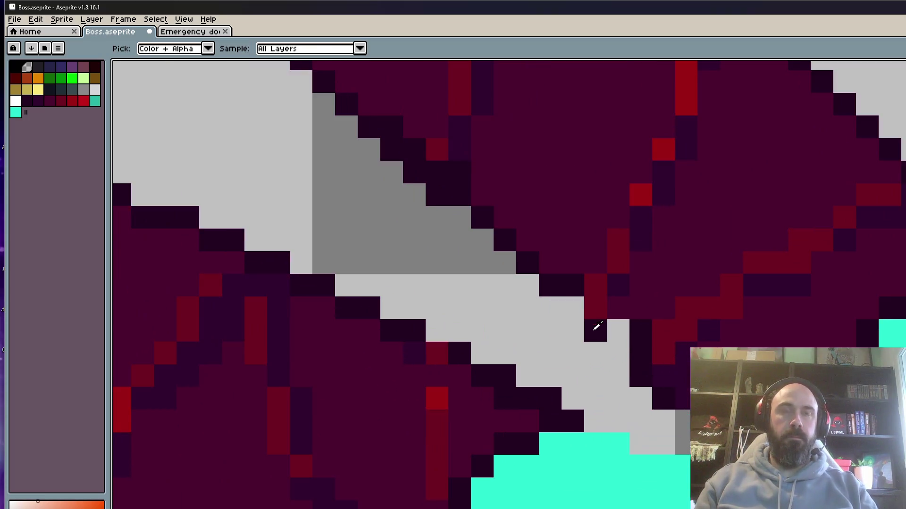
{"action": "left_click", "coordinate": [567, 287], "text": "alt"}
{"action": "left_click", "coordinate": [571, 305]}
{"action": "left_click_drag", "start_coordinate": [606, 332], "coordinate": [608, 347]}
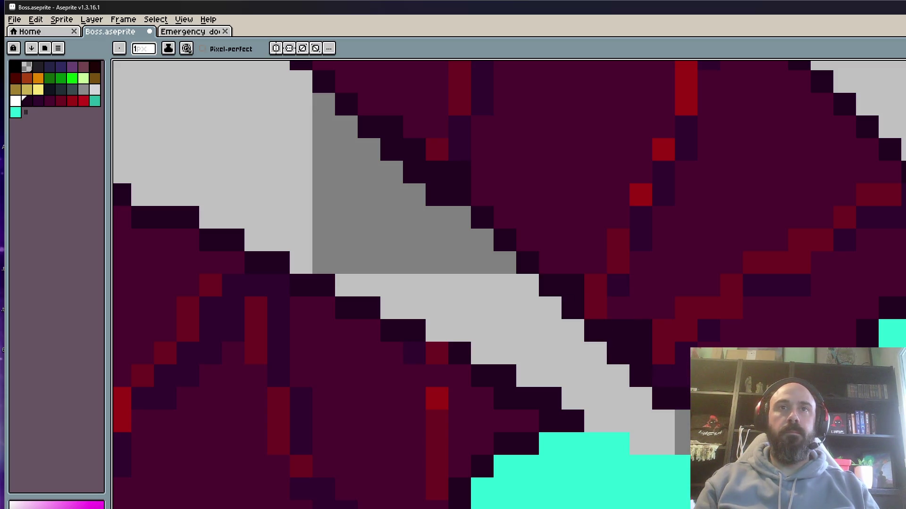
{"action": "scroll", "coordinate": [618, 351], "scroll_direction": "down", "scroll_amount": 3}
{"action": "scroll", "coordinate": [617, 351], "scroll_direction": "up", "scroll_amount": 3}
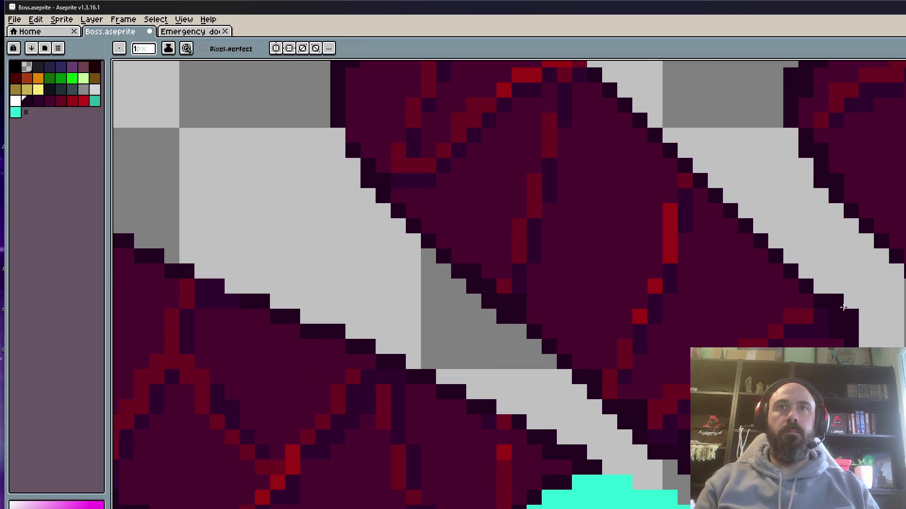
{"action": "scroll", "coordinate": [843, 308], "scroll_direction": "down", "scroll_amount": 2}
{"action": "scroll", "coordinate": [849, 293], "scroll_direction": "up", "scroll_amount": 2}
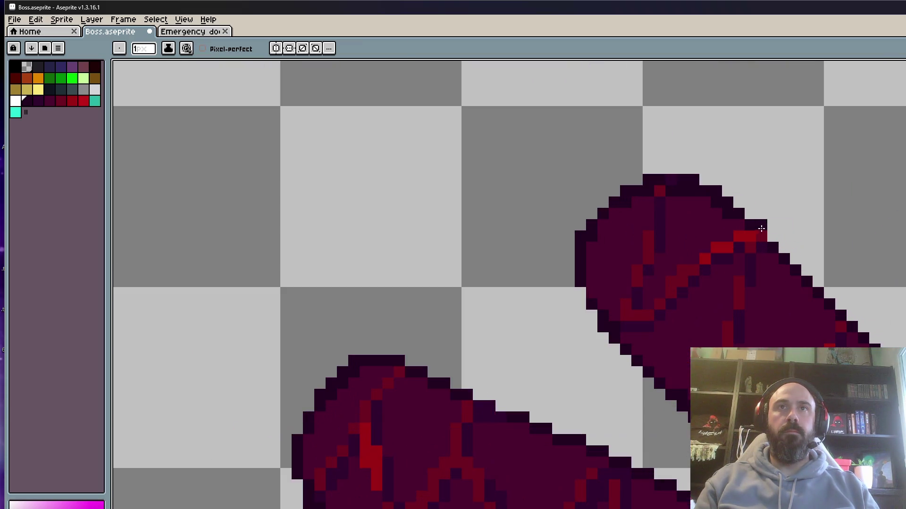
{"action": "scroll", "coordinate": [752, 247], "scroll_direction": "down", "scroll_amount": 2}
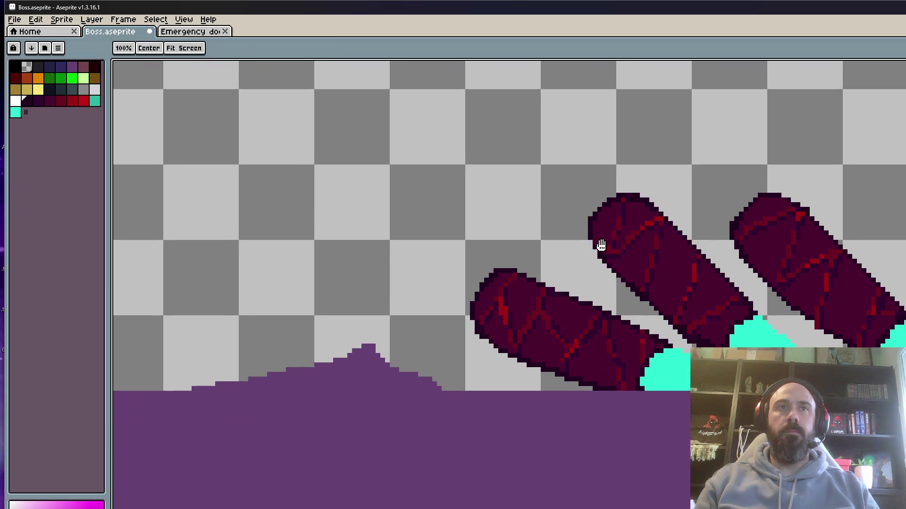
{"action": "scroll", "coordinate": [805, 210], "scroll_direction": "up", "scroll_amount": 2}
{"action": "scroll", "coordinate": [860, 223], "scroll_direction": "down", "scroll_amount": 3}
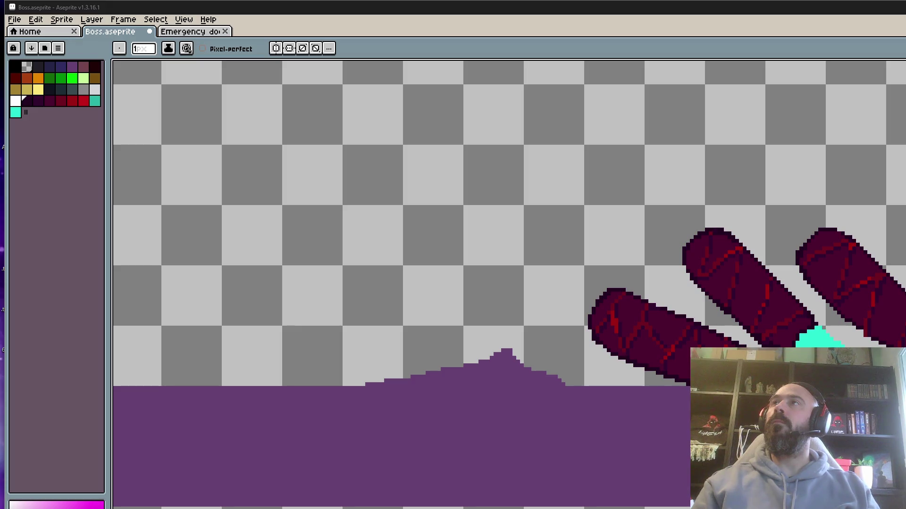
Zoom in on the lowered fingers rising from the purple ground.
{"action": "scroll", "coordinate": [724, 297], "scroll_direction": "up", "scroll_amount": 1}
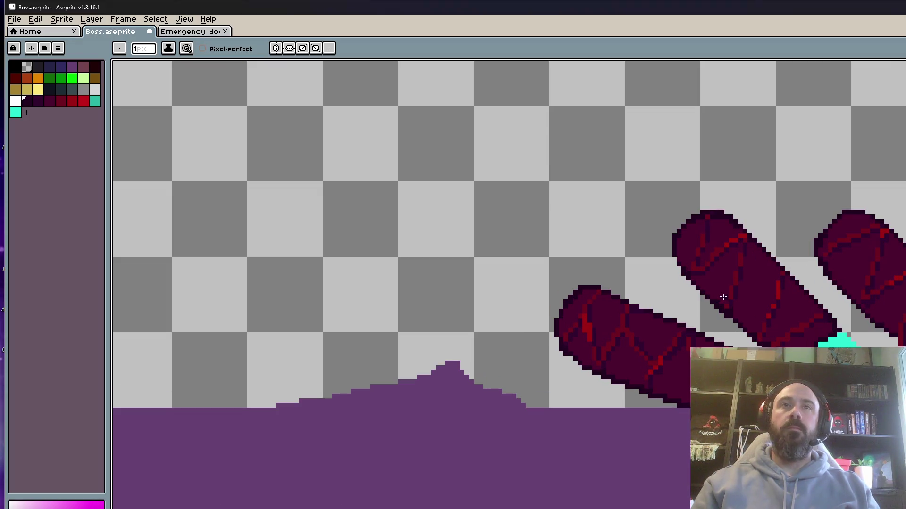
Paste the copied raised fingers into the lowered-finger frame, shift them up-left and commit.
{"action": "scroll", "coordinate": [735, 319], "scroll_direction": "up", "scroll_amount": 7}
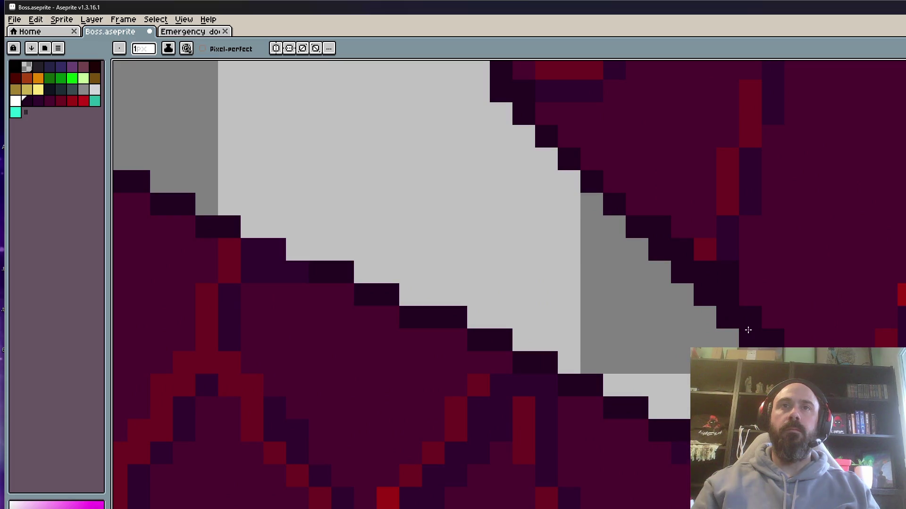
{"action": "scroll", "coordinate": [750, 331], "scroll_direction": "down", "scroll_amount": 7}
{"action": "scroll", "coordinate": [684, 372], "scroll_direction": "down", "scroll_amount": 2}
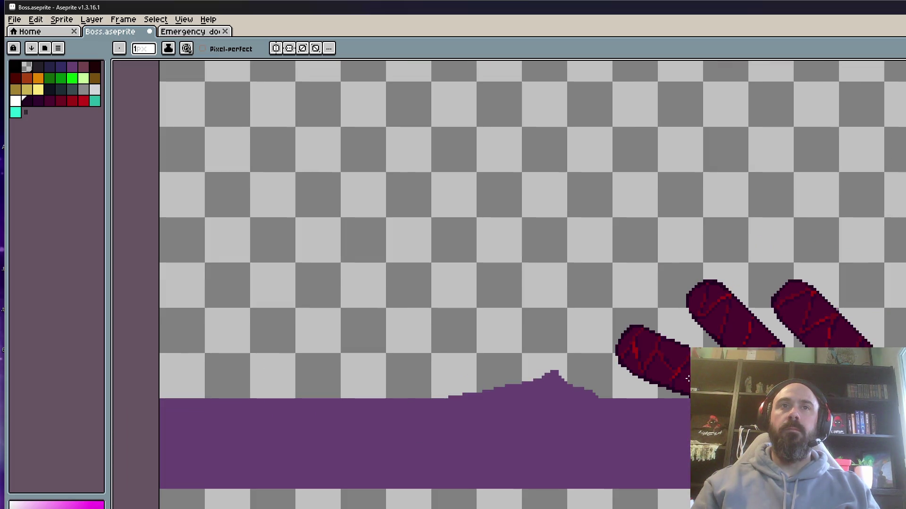
{"action": "key", "text": "Right"}
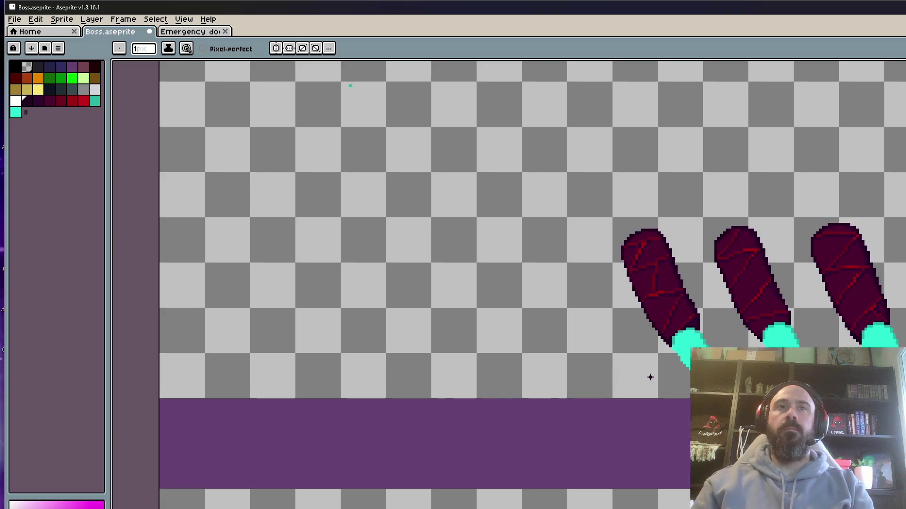
{"action": "key", "text": "Right"}
{"action": "key", "text": "Right"}
{"action": "key", "text": "Right"}
{"action": "key", "text": "Left"}
{"action": "key", "text": "Right"}
{"action": "key", "text": "Right"}
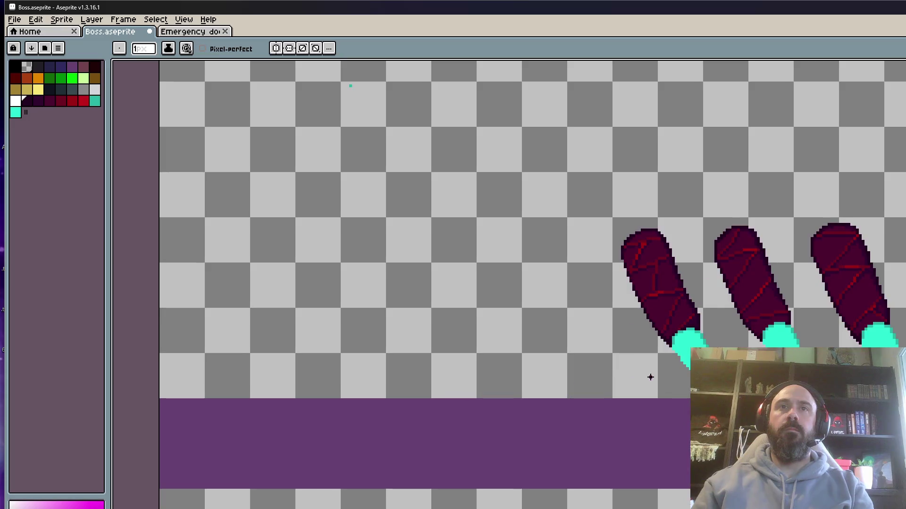
{"action": "key", "text": "Right"}
{"action": "key", "text": "Right"}
{"action": "key", "text": "Left"}
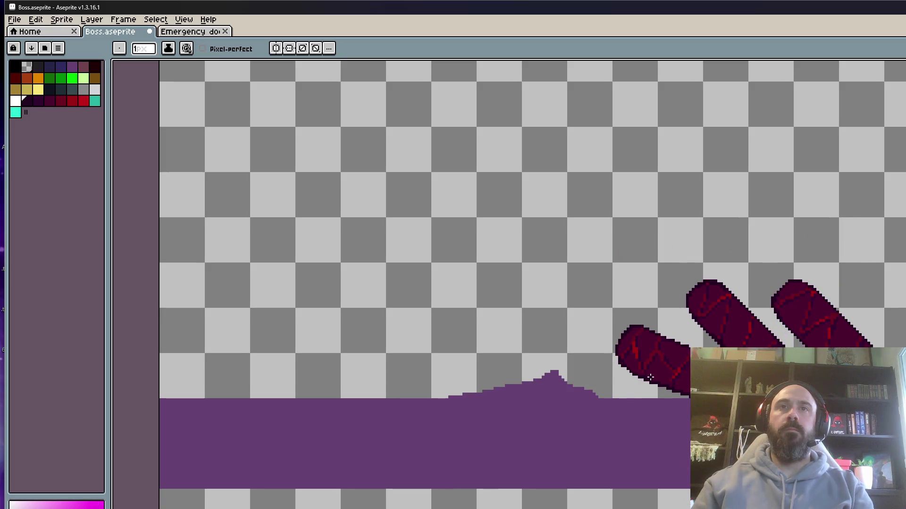
{"action": "key", "text": "ctrl+v"}
{"action": "mouse_move", "coordinate": [708, 317]}
{"action": "left_mouse_down"}
{"action": "mouse_move", "coordinate": [613, 261]}
{"action": "mouse_move", "coordinate": [414, 196]}
{"action": "left_mouse_up"}
{"action": "key", "text": "ctrl+d"}
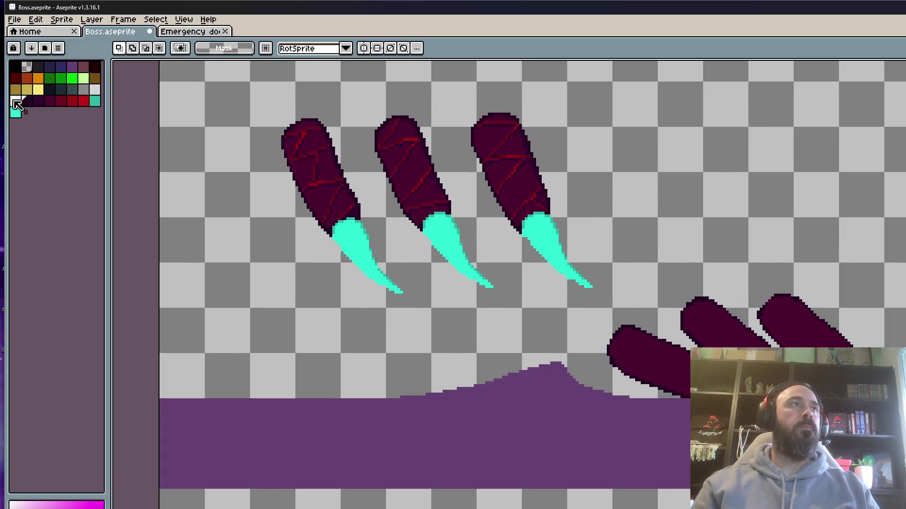
Bucket-fill the left finger's dark regions between the cracks to transparent.
{"action": "key", "text": "g"}
{"action": "scroll", "coordinate": [323, 138], "scroll_direction": "up", "scroll_amount": 2}
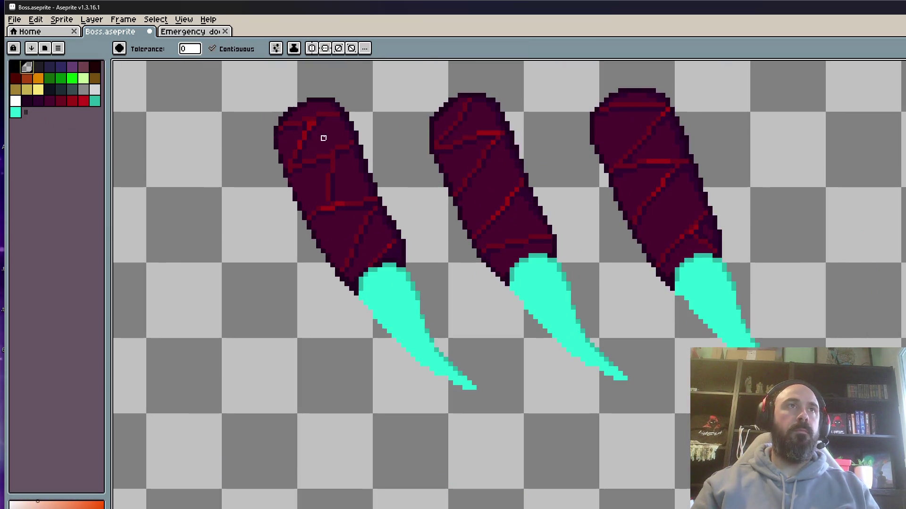
{"action": "left_click", "coordinate": [323, 137]}
{"action": "left_click", "coordinate": [312, 111]}
{"action": "left_click", "coordinate": [288, 146]}
{"action": "left_click", "coordinate": [306, 189]}
{"action": "left_click", "coordinate": [350, 174]}
{"action": "left_click", "coordinate": [361, 223]}
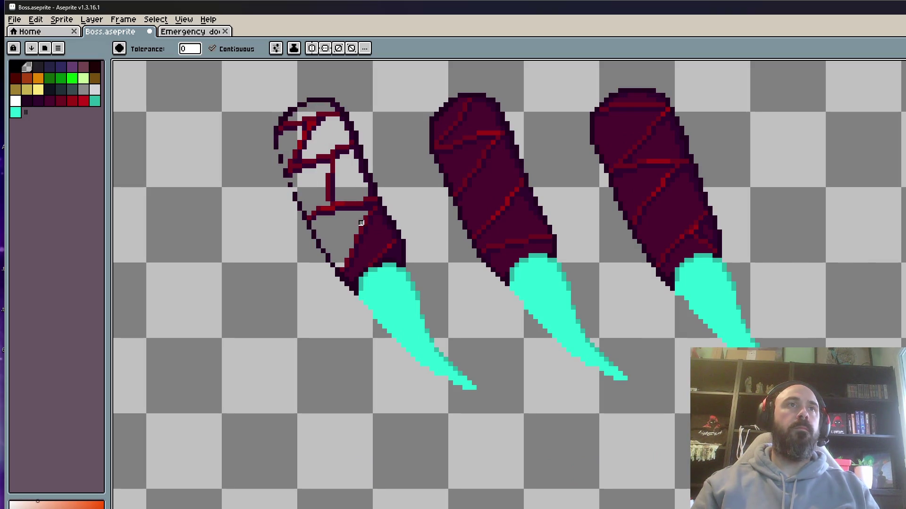
{"action": "left_click", "coordinate": [361, 223]}
{"action": "left_click", "coordinate": [374, 228]}
Clear the middle finger's dark fill between the cracks, including its top cap.
{"action": "left_click", "coordinate": [503, 232]}
{"action": "left_click", "coordinate": [507, 250]}
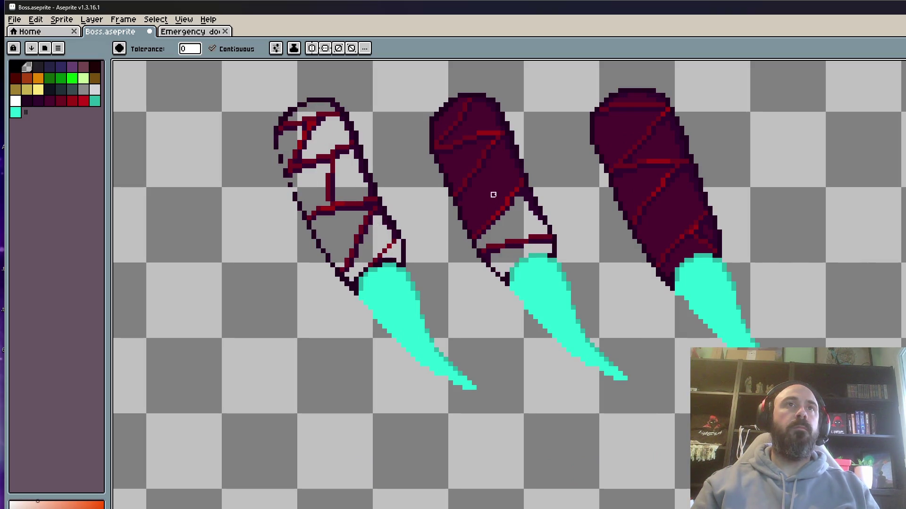
{"action": "left_click", "coordinate": [492, 195]}
{"action": "left_click", "coordinate": [464, 157]}
{"action": "left_click", "coordinate": [475, 119]}
{"action": "left_click", "coordinate": [442, 116]}
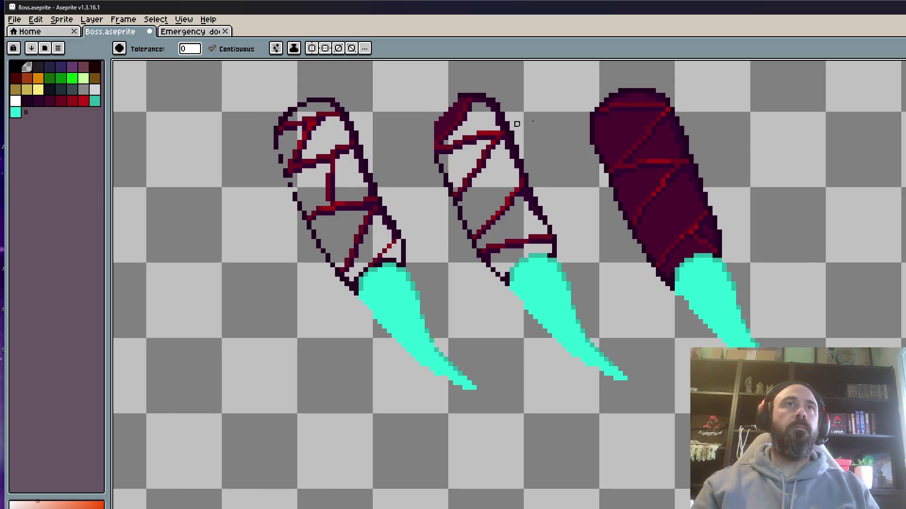
{"action": "left_click", "coordinate": [460, 120]}
Clear the right finger's dark fill, from the top-left triangle to the bottom section.
{"action": "left_click", "coordinate": [635, 110]}
{"action": "left_click", "coordinate": [662, 134]}
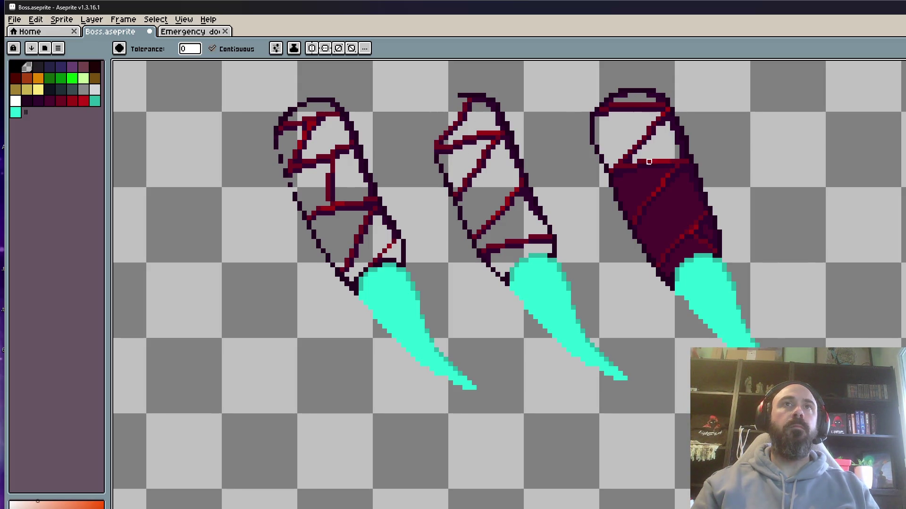
{"action": "left_click", "coordinate": [635, 180]}
{"action": "left_click", "coordinate": [663, 204]}
{"action": "left_click", "coordinate": [686, 247]}
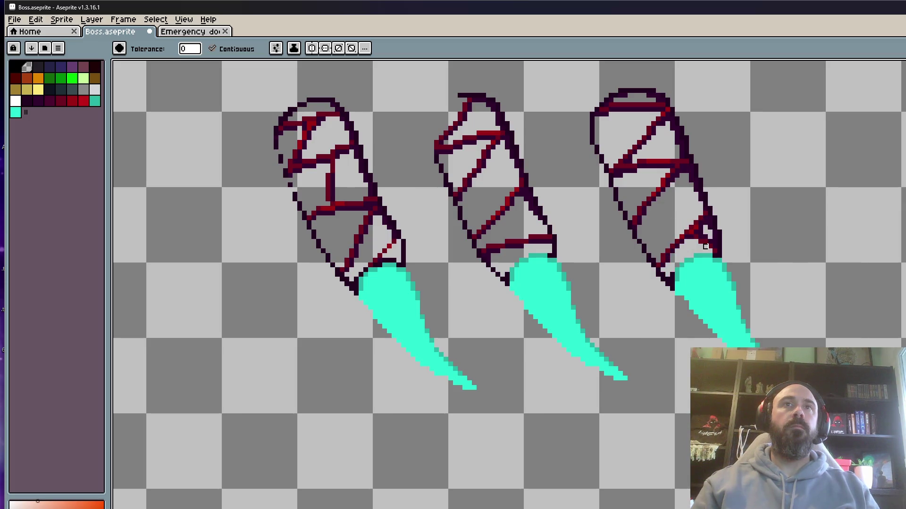
With the Eraser, remove the right finger's outline and teal tip around its cracks.
{"action": "key", "text": "e"}
{"action": "scroll", "coordinate": [754, 268], "scroll_direction": "up", "scroll_amount": 3}
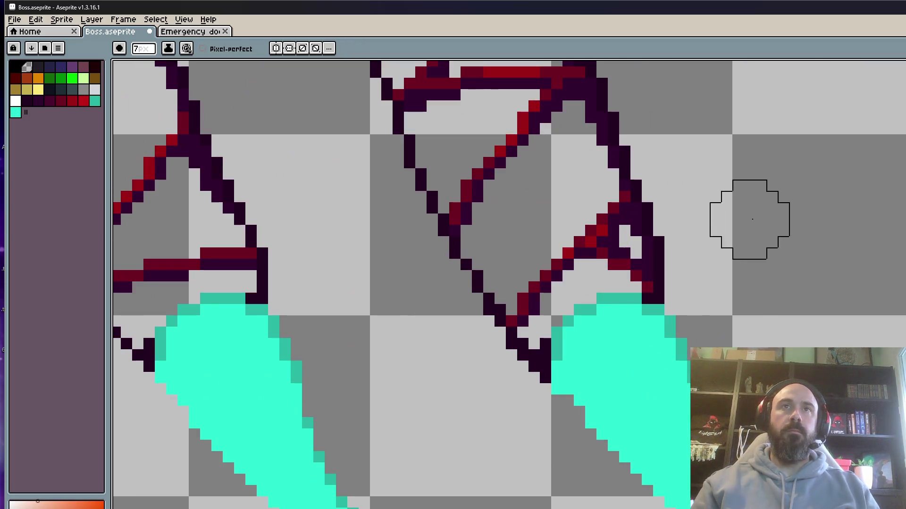
{"action": "mouse_move", "coordinate": [670, 230]}
{"action": "left_mouse_down"}
{"action": "mouse_move", "coordinate": [667, 213]}
{"action": "mouse_move", "coordinate": [694, 273]}
{"action": "mouse_move", "coordinate": [694, 299]}
{"action": "mouse_move", "coordinate": [674, 325]}
{"action": "mouse_move", "coordinate": [591, 339]}
{"action": "mouse_move", "coordinate": [534, 364]}
{"action": "left_mouse_up"}
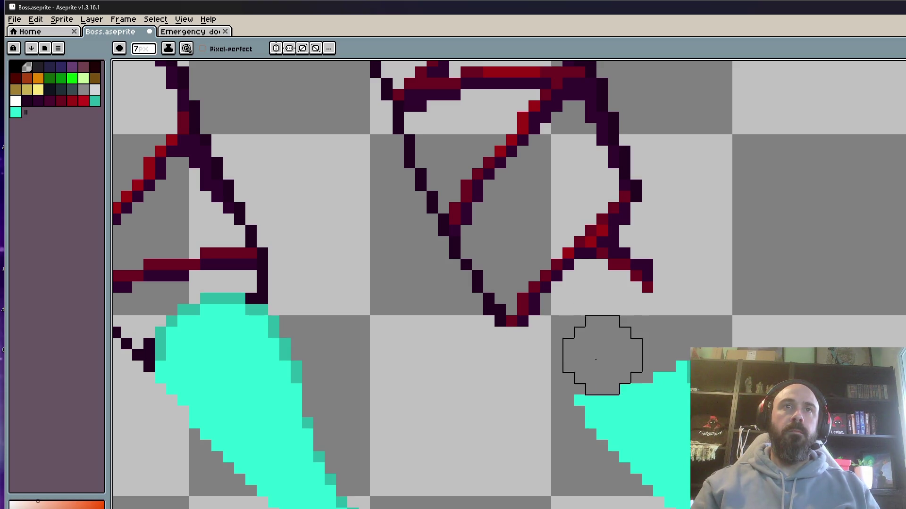
{"action": "scroll", "coordinate": [602, 354], "scroll_direction": "down", "scroll_amount": 2}
{"action": "mouse_move", "coordinate": [627, 290]}
{"action": "left_mouse_down"}
{"action": "mouse_move", "coordinate": [651, 301]}
{"action": "mouse_move", "coordinate": [532, 358]}
{"action": "mouse_move", "coordinate": [449, 239]}
{"action": "mouse_move", "coordinate": [348, 273]}
{"action": "mouse_move", "coordinate": [354, 259]}
{"action": "mouse_move", "coordinate": [435, 330]}
{"action": "mouse_move", "coordinate": [399, 308]}
{"action": "left_mouse_up"}
{"action": "scroll", "coordinate": [449, 239], "scroll_direction": "up", "scroll_amount": 1}
{"action": "mouse_move", "coordinate": [588, 230]}
{"action": "left_mouse_down"}
{"action": "mouse_move", "coordinate": [632, 381]}
{"action": "mouse_move", "coordinate": [638, 374]}
{"action": "mouse_move", "coordinate": [586, 330]}
{"action": "mouse_move", "coordinate": [593, 317]}
{"action": "mouse_move", "coordinate": [604, 325]}
{"action": "mouse_move", "coordinate": [596, 277]}
{"action": "left_mouse_up"}
{"action": "left_click_drag", "start_coordinate": [746, 255], "coordinate": [779, 299]}
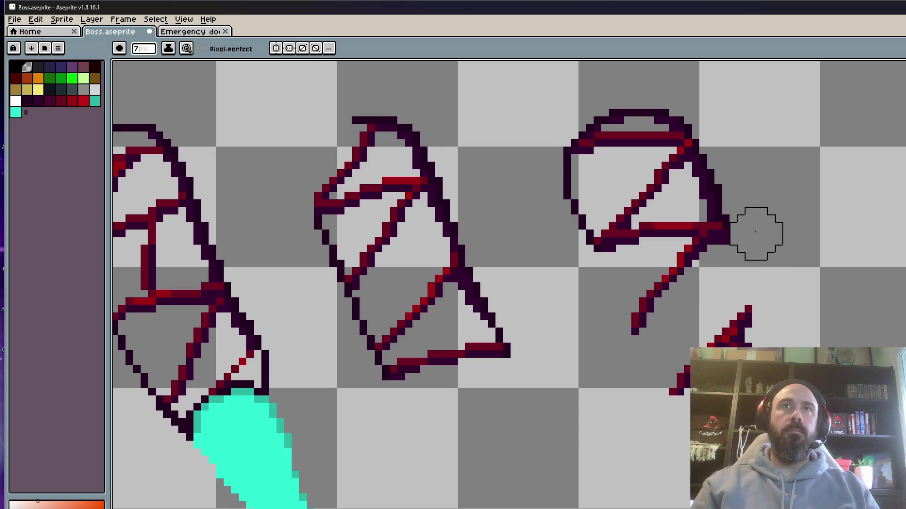
{"action": "left_click_drag", "start_coordinate": [748, 246], "coordinate": [752, 309]}
{"action": "left_click_drag", "start_coordinate": [728, 232], "coordinate": [721, 228]}
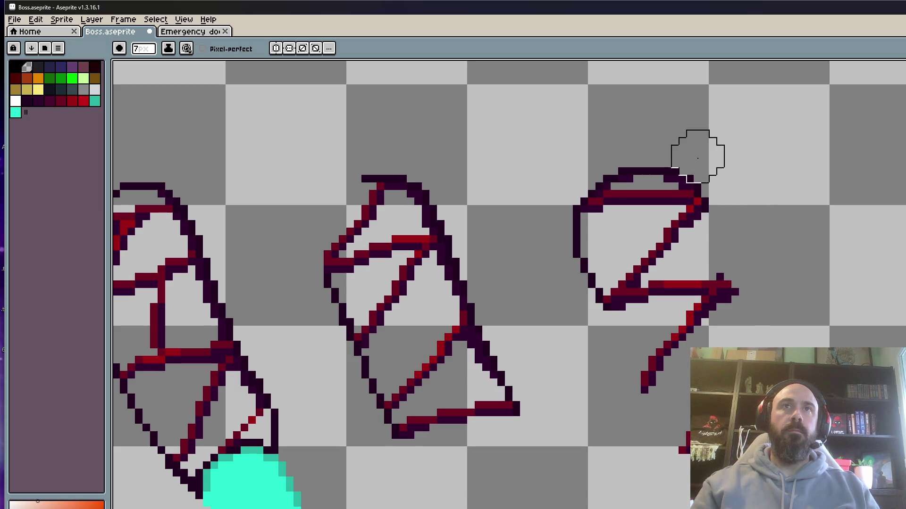
{"action": "left_click_drag", "start_coordinate": [695, 152], "coordinate": [629, 157]}
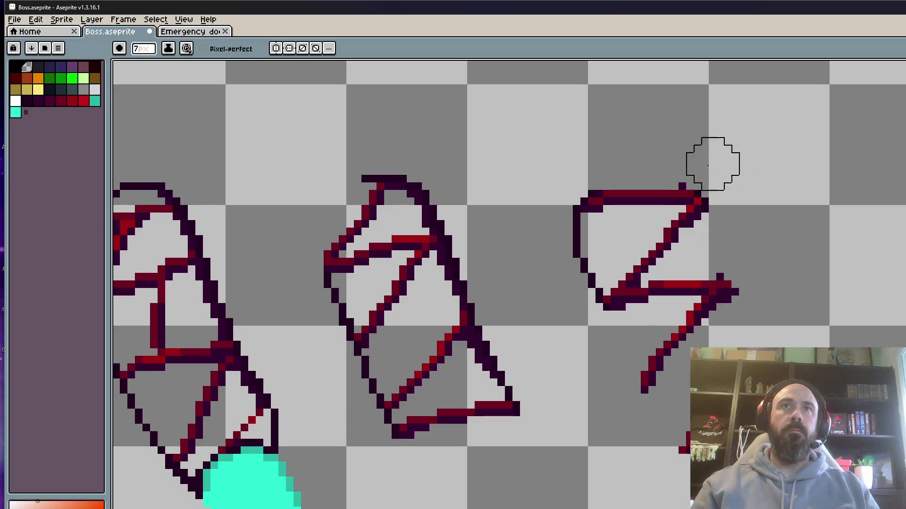
{"action": "left_click_drag", "start_coordinate": [554, 221], "coordinate": [576, 307]}
Erase the middle finger's outline arc and the outline around its lower point.
{"action": "scroll", "coordinate": [570, 269], "scroll_direction": "down", "scroll_amount": 2}
{"action": "scroll", "coordinate": [472, 212], "scroll_direction": "up", "scroll_amount": 1}
{"action": "mouse_move", "coordinate": [444, 180]}
{"action": "left_mouse_down"}
{"action": "mouse_move", "coordinate": [489, 193]}
{"action": "mouse_move", "coordinate": [522, 250]}
{"action": "mouse_move", "coordinate": [521, 283]}
{"action": "left_mouse_up"}
{"action": "scroll", "coordinate": [542, 229], "scroll_direction": "up", "scroll_amount": 1}
{"action": "scroll", "coordinate": [534, 228], "scroll_direction": "up", "scroll_amount": 1}
{"action": "mouse_move", "coordinate": [521, 233]}
{"action": "left_mouse_down"}
{"action": "mouse_move", "coordinate": [542, 314]}
{"action": "mouse_move", "coordinate": [576, 354]}
{"action": "left_mouse_up"}
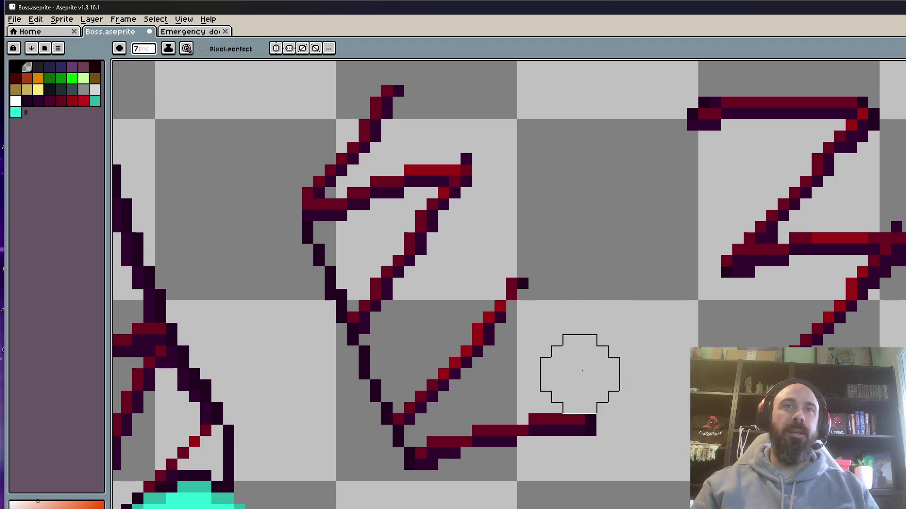
{"action": "left_click_drag", "start_coordinate": [581, 321], "coordinate": [598, 256]}
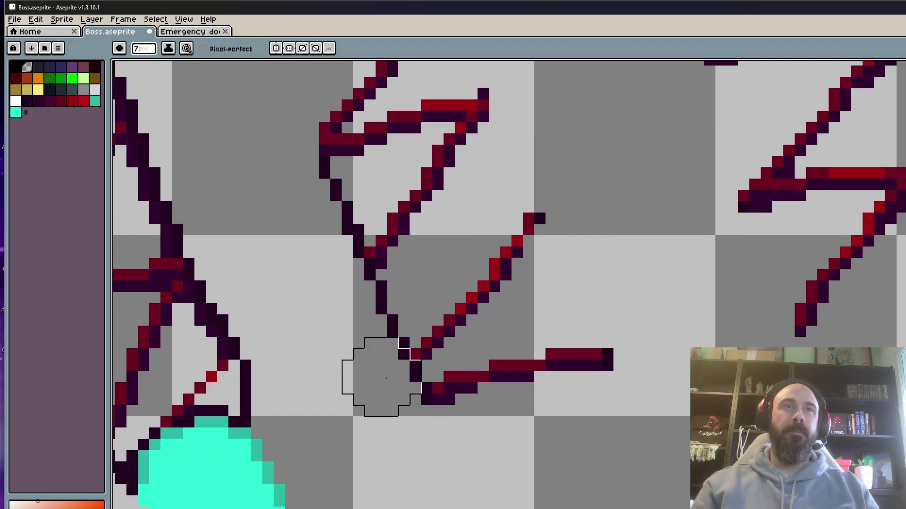
{"action": "mouse_move", "coordinate": [392, 396]}
{"action": "left_mouse_down"}
{"action": "mouse_move", "coordinate": [353, 347]}
{"action": "mouse_move", "coordinate": [366, 312]}
{"action": "mouse_move", "coordinate": [299, 227]}
{"action": "mouse_move", "coordinate": [323, 222]}
{"action": "mouse_move", "coordinate": [317, 202]}
{"action": "left_mouse_up"}
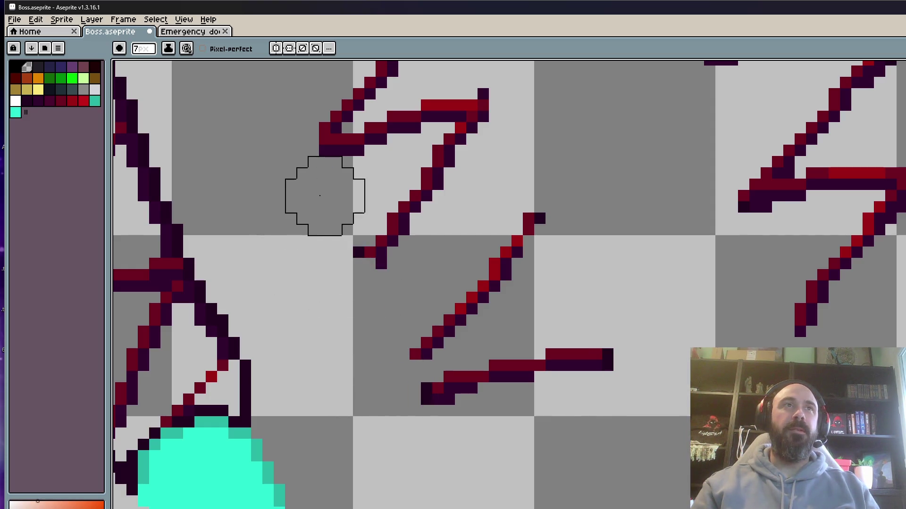
Erase the left finger's top outline, diagonals and the stroke near its cyan tip.
{"action": "scroll", "coordinate": [321, 203], "scroll_direction": "down", "scroll_amount": 4}
{"action": "scroll", "coordinate": [317, 208], "scroll_direction": "up", "scroll_amount": 3}
{"action": "scroll", "coordinate": [357, 171], "scroll_direction": "up", "scroll_amount": 1}
{"action": "mouse_move", "coordinate": [350, 170]}
{"action": "left_mouse_down"}
{"action": "mouse_move", "coordinate": [441, 156]}
{"action": "mouse_move", "coordinate": [471, 187]}
{"action": "mouse_move", "coordinate": [464, 197]}
{"action": "mouse_move", "coordinate": [499, 293]}
{"action": "mouse_move", "coordinate": [525, 208]}
{"action": "left_mouse_up"}
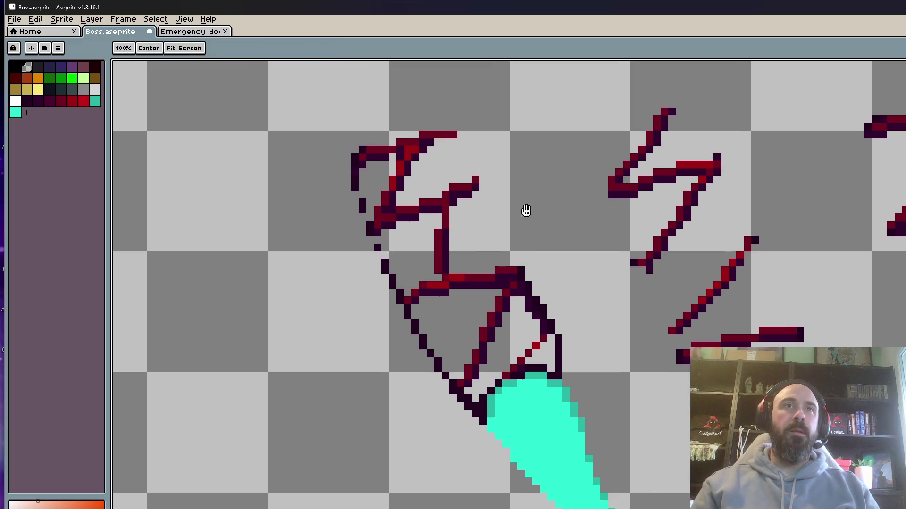
{"action": "mouse_move", "coordinate": [550, 289]}
{"action": "left_mouse_down"}
{"action": "mouse_move", "coordinate": [542, 299]}
{"action": "mouse_move", "coordinate": [548, 273]}
{"action": "mouse_move", "coordinate": [590, 380]}
{"action": "left_mouse_up"}
{"action": "mouse_move", "coordinate": [590, 380]}
{"action": "left_mouse_down"}
{"action": "mouse_move", "coordinate": [598, 323]}
{"action": "mouse_move", "coordinate": [546, 330]}
{"action": "mouse_move", "coordinate": [536, 364]}
{"action": "mouse_move", "coordinate": [571, 394]}
{"action": "mouse_move", "coordinate": [570, 273]}
{"action": "mouse_move", "coordinate": [665, 392]}
{"action": "left_mouse_up"}
Clean up the remaining dark outline and cyan pixels beside the red crack lines.
{"action": "scroll", "coordinate": [570, 394], "scroll_direction": "down", "scroll_amount": 1}
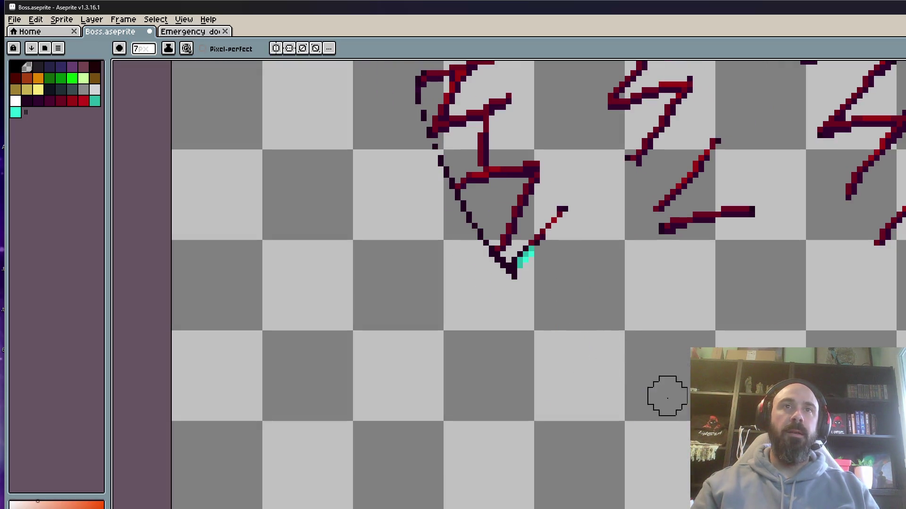
{"action": "scroll", "coordinate": [473, 223], "scroll_direction": "up", "scroll_amount": 3}
{"action": "mouse_move", "coordinate": [463, 242]}
{"action": "left_mouse_down"}
{"action": "mouse_move", "coordinate": [481, 297]}
{"action": "mouse_move", "coordinate": [519, 324]}
{"action": "mouse_move", "coordinate": [542, 330]}
{"action": "mouse_move", "coordinate": [576, 315]}
{"action": "left_mouse_up"}
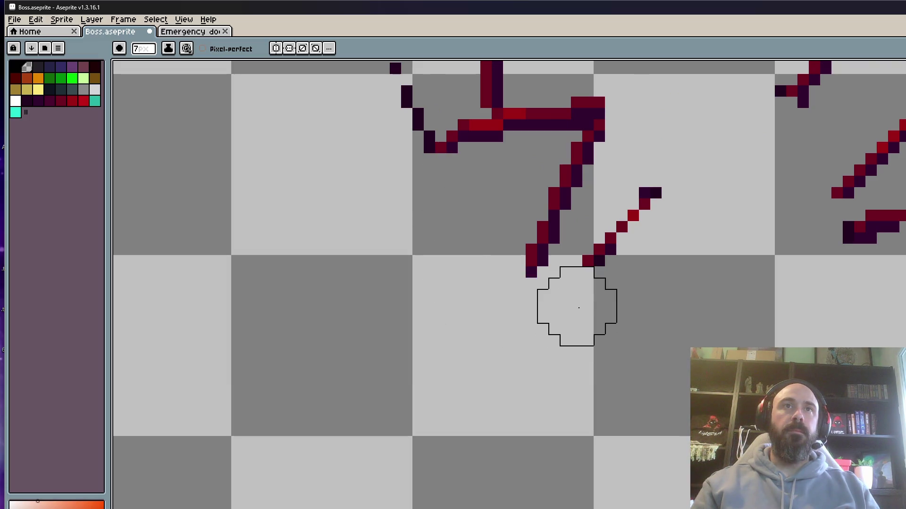
{"action": "scroll", "coordinate": [539, 356], "scroll_direction": "down", "scroll_amount": 2}
{"action": "scroll", "coordinate": [492, 282], "scroll_direction": "up", "scroll_amount": 2}
{"action": "mouse_move", "coordinate": [492, 282]}
{"action": "left_mouse_down"}
{"action": "mouse_move", "coordinate": [485, 299]}
{"action": "mouse_move", "coordinate": [495, 323]}
{"action": "mouse_move", "coordinate": [449, 233]}
{"action": "mouse_move", "coordinate": [426, 145]}
{"action": "left_mouse_up"}
{"action": "scroll", "coordinate": [405, 233], "scroll_direction": "down", "scroll_amount": 2}
{"action": "scroll", "coordinate": [424, 183], "scroll_direction": "up", "scroll_amount": 1}
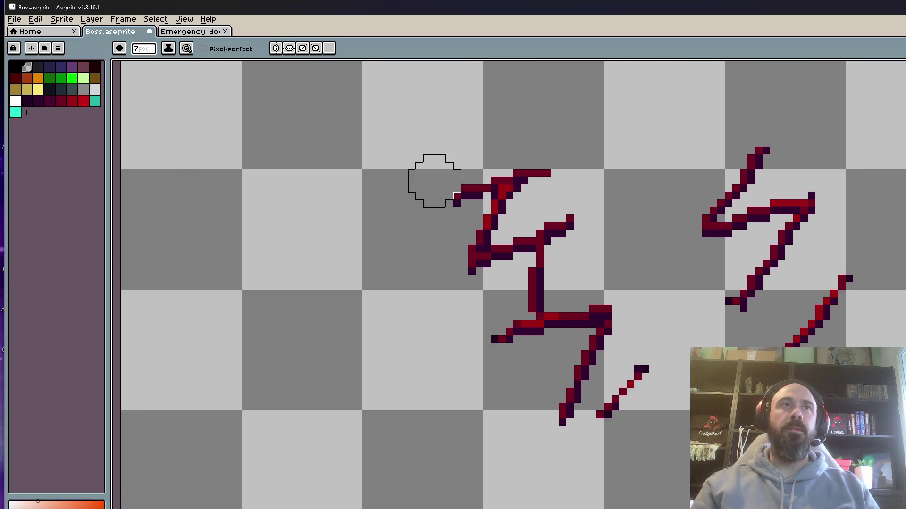
{"action": "scroll", "coordinate": [448, 198], "scroll_direction": "down", "scroll_amount": 3}
{"action": "scroll", "coordinate": [570, 274], "scroll_direction": "up", "scroll_amount": 2}
{"action": "key", "text": "space"}
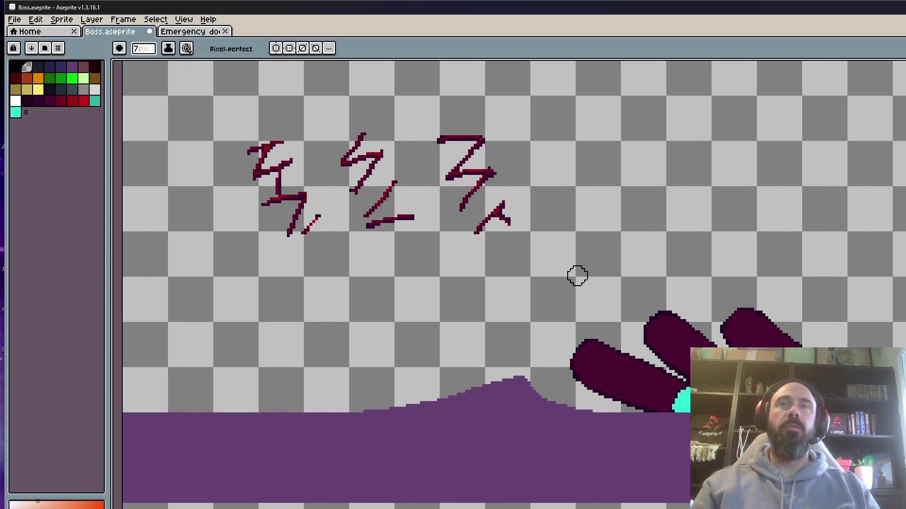
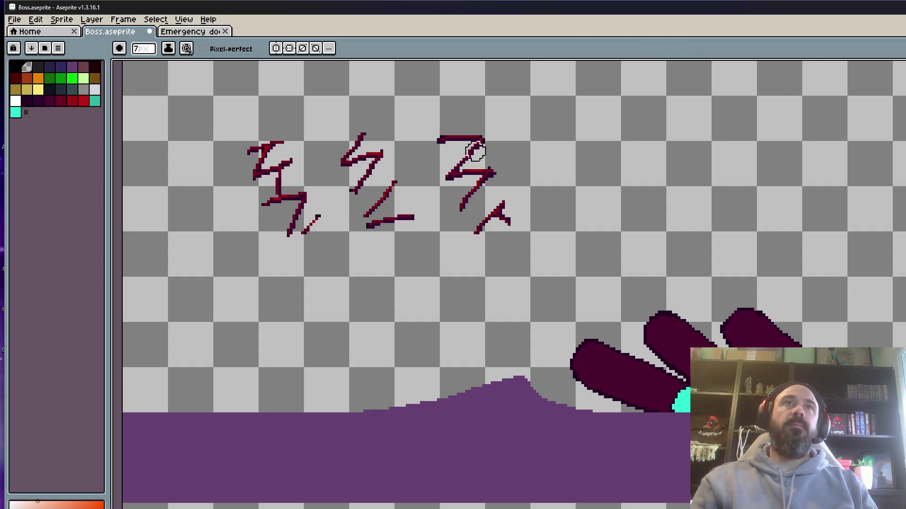
Select the right-hand red crack sketch, rotate it about 28° and move it onto the rightmost finger.
{"action": "scroll", "coordinate": [443, 155], "scroll_direction": "left", "scroll_amount": 1}
{"action": "key", "text": "m"}
{"action": "left_click_drag", "start_coordinate": [447, 101], "coordinate": [586, 276]}
{"action": "mouse_move", "coordinate": [524, 207]}
{"action": "left_mouse_down"}
{"action": "mouse_move", "coordinate": [772, 201]}
{"action": "mouse_move", "coordinate": [807, 289]}
{"action": "left_mouse_up"}
{"action": "scroll", "coordinate": [771, 202], "scroll_direction": "up", "scroll_amount": 2}
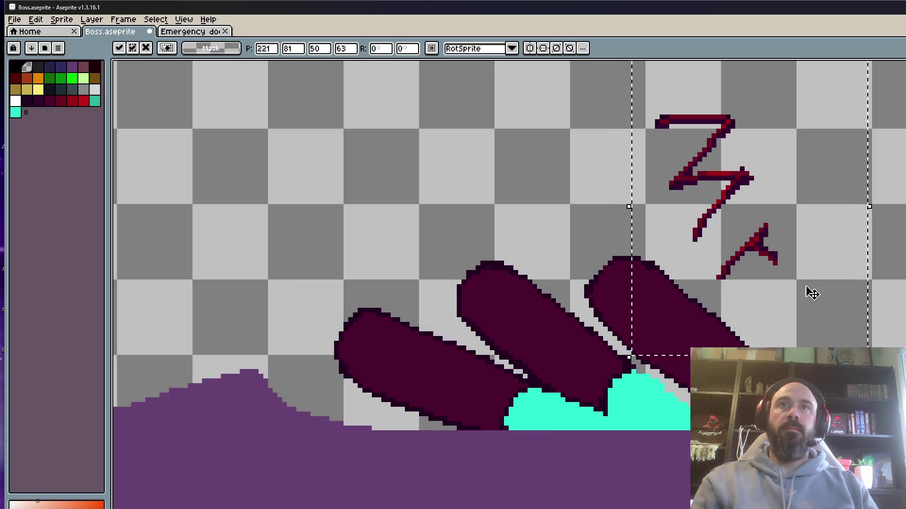
{"action": "left_click_drag", "start_coordinate": [870, 206], "coordinate": [854, 150]}
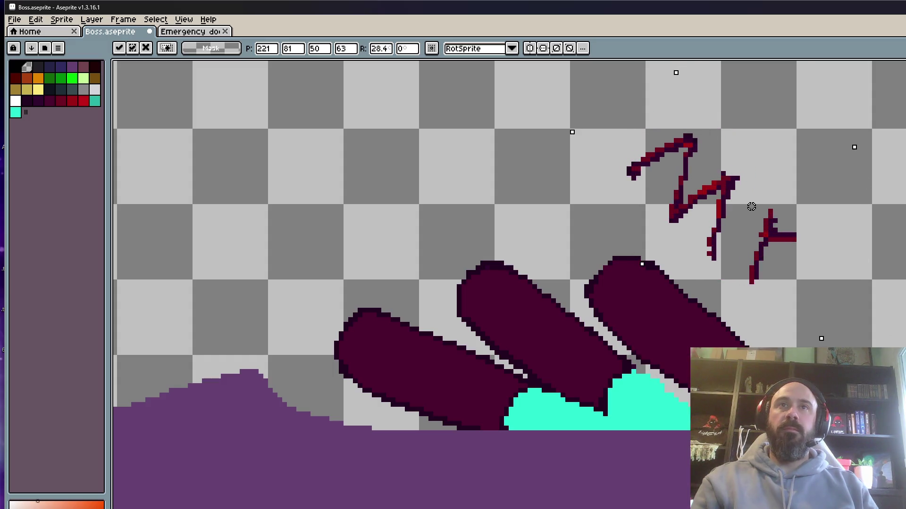
{"action": "scroll", "coordinate": [829, 233], "scroll_direction": "down", "scroll_amount": 2}
{"action": "scroll", "coordinate": [776, 175], "scroll_direction": "up", "scroll_amount": 2}
{"action": "left_click_drag", "start_coordinate": [776, 175], "coordinate": [734, 295]}
Fine-tune the cracks to about 31° on the rightmost finger and commit them.
{"action": "left_click_drag", "start_coordinate": [891, 335], "coordinate": [887, 304]}
{"action": "left_click_drag", "start_coordinate": [741, 289], "coordinate": [740, 284]}
{"action": "left_click_drag", "start_coordinate": [884, 293], "coordinate": [896, 318]}
{"action": "left_click_drag", "start_coordinate": [728, 283], "coordinate": [731, 292]}
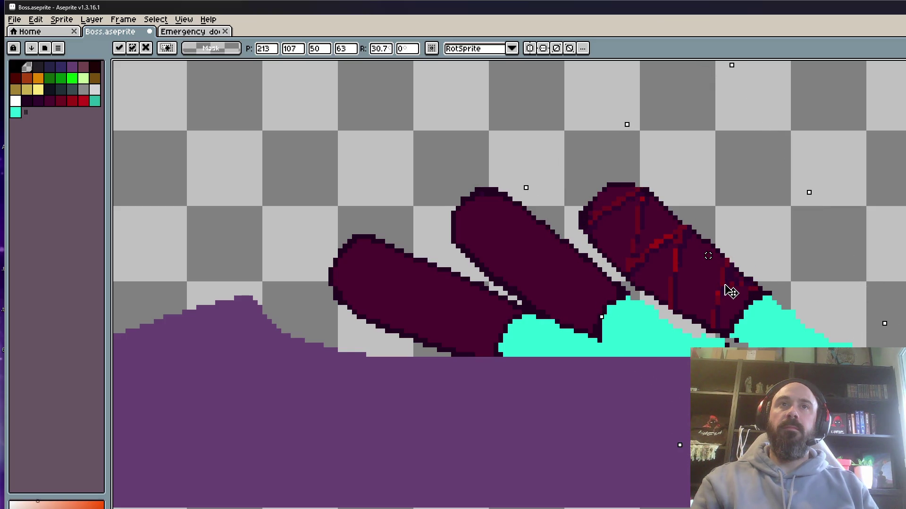
{"action": "key", "text": "Return"}
Select the next crack sketch and rotate it about 36° over the middle finger, then cancel the placement.
{"action": "scroll", "coordinate": [602, 107], "scroll_direction": "down", "scroll_amount": 2}
{"action": "left_click_drag", "start_coordinate": [602, 107], "coordinate": [712, 254]}
{"action": "left_click_drag", "start_coordinate": [303, 104], "coordinate": [426, 246]}
{"action": "left_click_drag", "start_coordinate": [407, 212], "coordinate": [679, 301]}
{"action": "left_click_drag", "start_coordinate": [705, 347], "coordinate": [751, 268]}
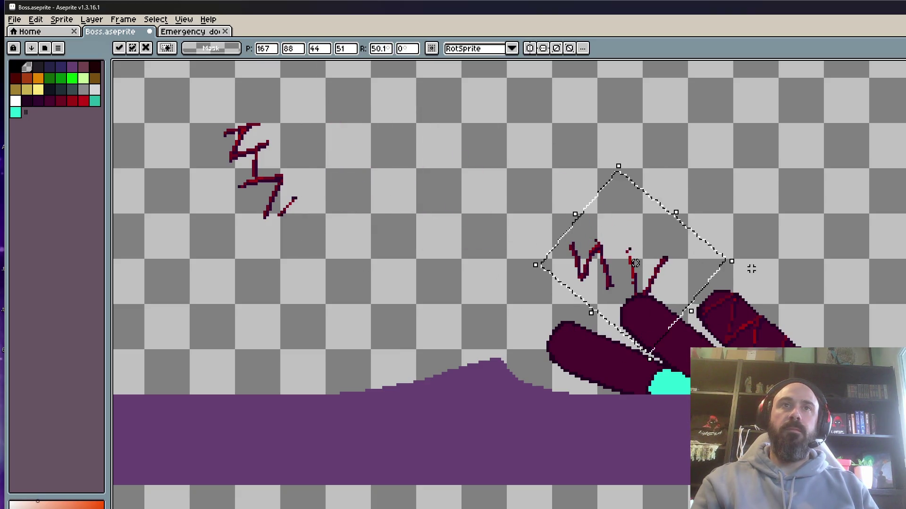
{"action": "scroll", "coordinate": [751, 268], "scroll_direction": "up", "scroll_amount": 1}
{"action": "mouse_move", "coordinate": [743, 160]}
{"action": "left_mouse_down"}
{"action": "mouse_move", "coordinate": [737, 196]}
{"action": "mouse_move", "coordinate": [714, 231]}
{"action": "mouse_move", "coordinate": [732, 194]}
{"action": "left_mouse_up"}
{"action": "mouse_move", "coordinate": [657, 199]}
{"action": "left_mouse_down"}
{"action": "mouse_move", "coordinate": [697, 283]}
{"action": "mouse_move", "coordinate": [721, 301]}
{"action": "left_mouse_up"}
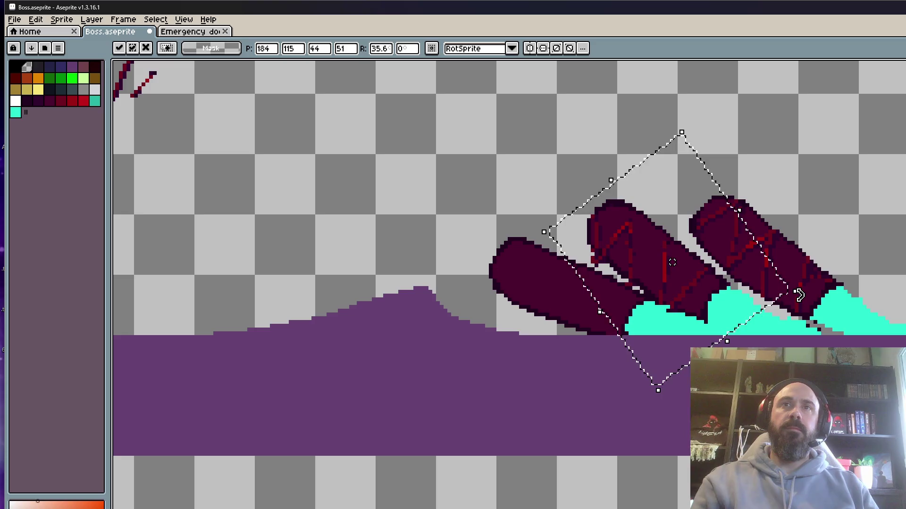
{"action": "key", "text": "Escape"}
{"action": "scroll", "coordinate": [547, 130], "scroll_direction": "down", "scroll_amount": 1}
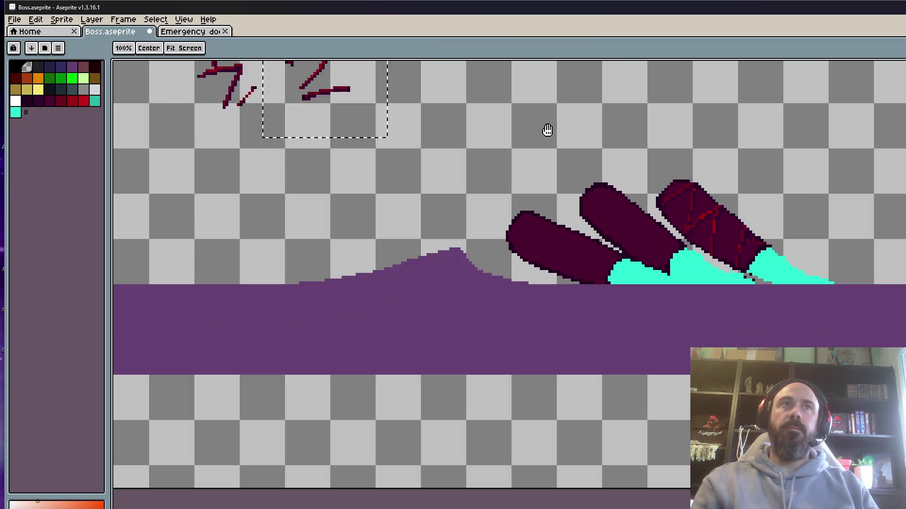
Rotate a crack sketch about 27° and fix it onto the middle finger.
{"action": "key", "text": "ctrl+z"}
{"action": "left_click_drag", "start_coordinate": [491, 152], "coordinate": [616, 192]}
{"action": "left_click_drag", "start_coordinate": [651, 236], "coordinate": [695, 204]}
{"action": "left_click_drag", "start_coordinate": [578, 178], "coordinate": [646, 248]}
{"action": "scroll", "coordinate": [647, 238], "scroll_direction": "up", "scroll_amount": 2}
{"action": "key", "text": "Right"}
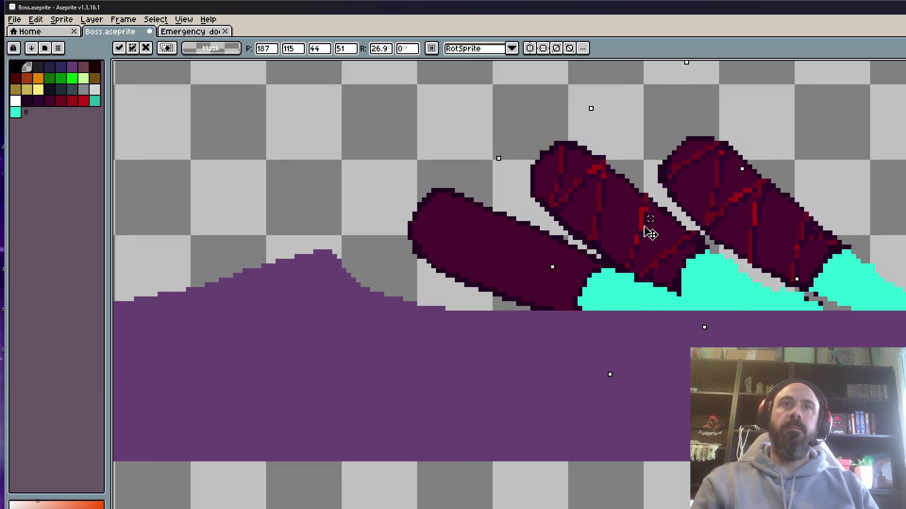
{"action": "key", "text": "Escape"}
{"action": "scroll", "coordinate": [477, 181], "scroll_direction": "down", "scroll_amount": 2}
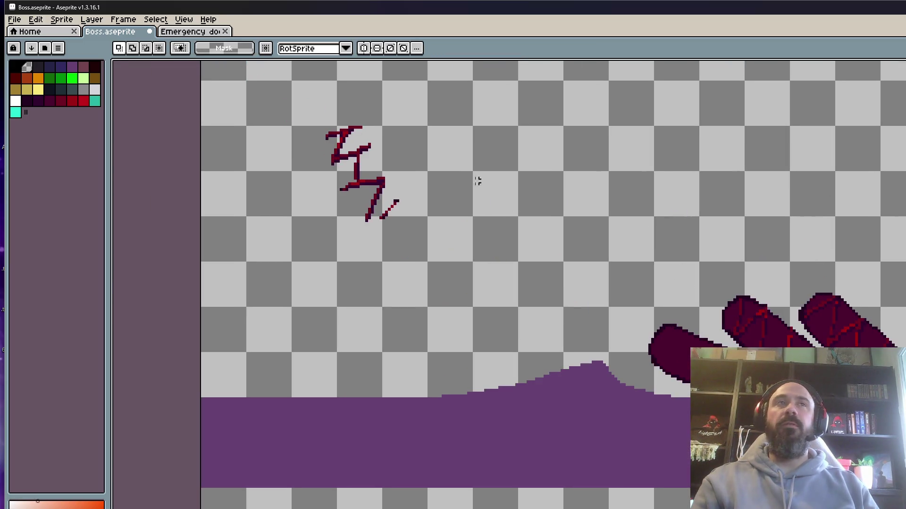
Select the last crack sketch, then rotate and align it over the left finger and commit it.
{"action": "left_click_drag", "start_coordinate": [303, 101], "coordinate": [448, 253]}
{"action": "left_click_drag", "start_coordinate": [401, 210], "coordinate": [562, 304]}
{"action": "scroll", "coordinate": [559, 194], "scroll_direction": "up", "scroll_amount": 2}
{"action": "mouse_move", "coordinate": [561, 257]}
{"action": "left_mouse_down"}
{"action": "mouse_move", "coordinate": [584, 210]}
{"action": "mouse_move", "coordinate": [485, 202]}
{"action": "left_mouse_up"}
{"action": "mouse_move", "coordinate": [657, 343]}
{"action": "left_mouse_down"}
{"action": "mouse_move", "coordinate": [672, 326]}
{"action": "mouse_move", "coordinate": [693, 249]}
{"action": "left_mouse_up"}
{"action": "mouse_move", "coordinate": [558, 245]}
{"action": "left_mouse_down"}
{"action": "mouse_move", "coordinate": [784, 325]}
{"action": "mouse_move", "coordinate": [632, 243]}
{"action": "mouse_move", "coordinate": [581, 203]}
{"action": "left_mouse_up"}
{"action": "left_click_drag", "start_coordinate": [770, 243], "coordinate": [765, 260]}
{"action": "left_click_drag", "start_coordinate": [589, 240], "coordinate": [750, 322]}
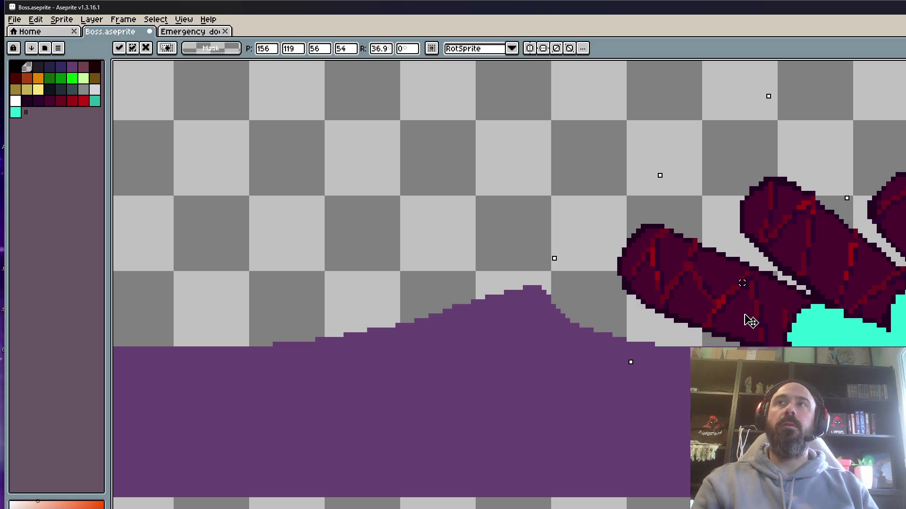
{"action": "key", "text": "ctrl+d"}
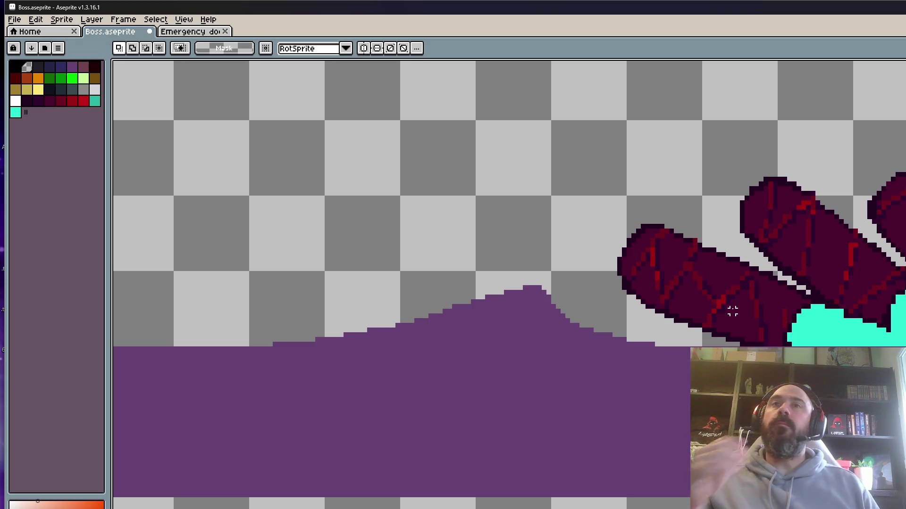
{"action": "scroll", "coordinate": [665, 295], "scroll_direction": "down", "scroll_amount": 2}
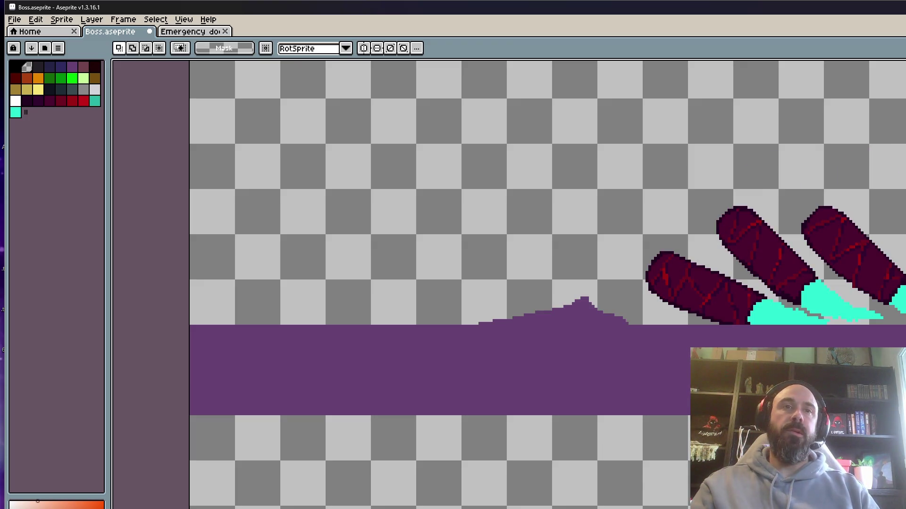
{"action": "scroll", "coordinate": [673, 283], "scroll_direction": "up", "scroll_amount": 4}
Sample the finger's maroon colour and set dark maroon as the secondary colour.
{"action": "scroll", "coordinate": [732, 289], "scroll_direction": "down", "scroll_amount": 2}
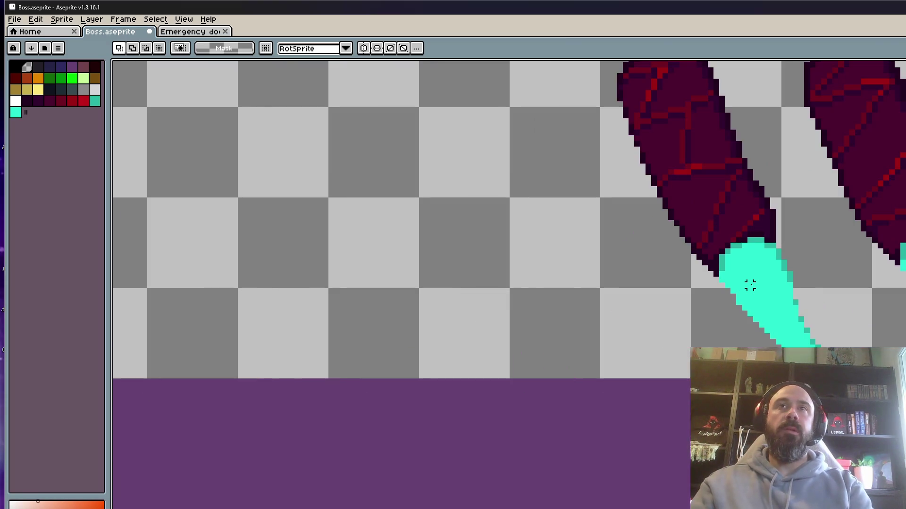
{"action": "key", "text": "Right"}
{"action": "scroll", "coordinate": [708, 289], "scroll_direction": "up", "scroll_amount": 1}
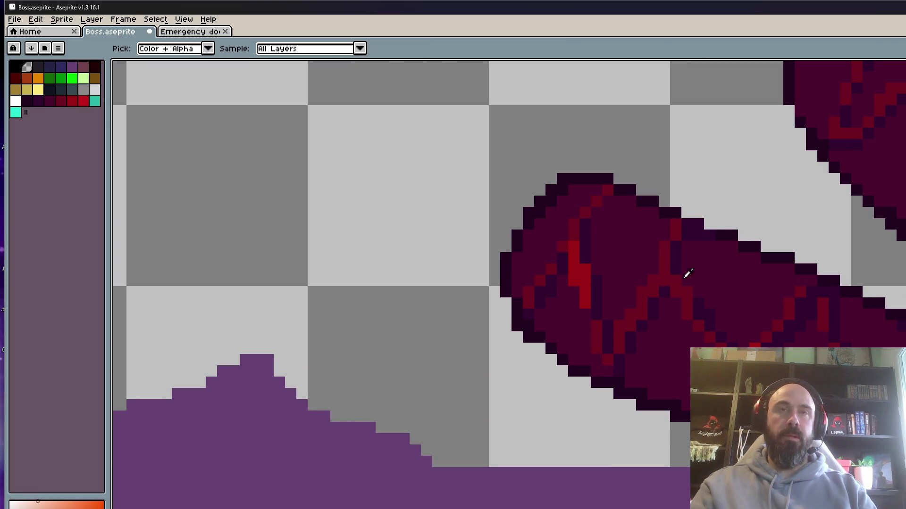
{"action": "left_click", "coordinate": [608, 239], "text": "alt"}
{"action": "scroll", "coordinate": [592, 236], "scroll_direction": "up", "scroll_amount": 1}
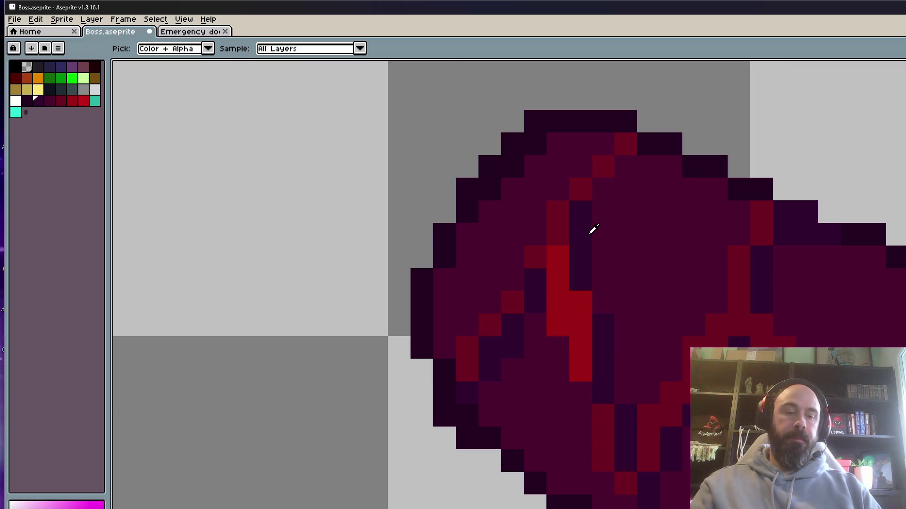
{"action": "right_click", "coordinate": [649, 242], "text": "alt"}
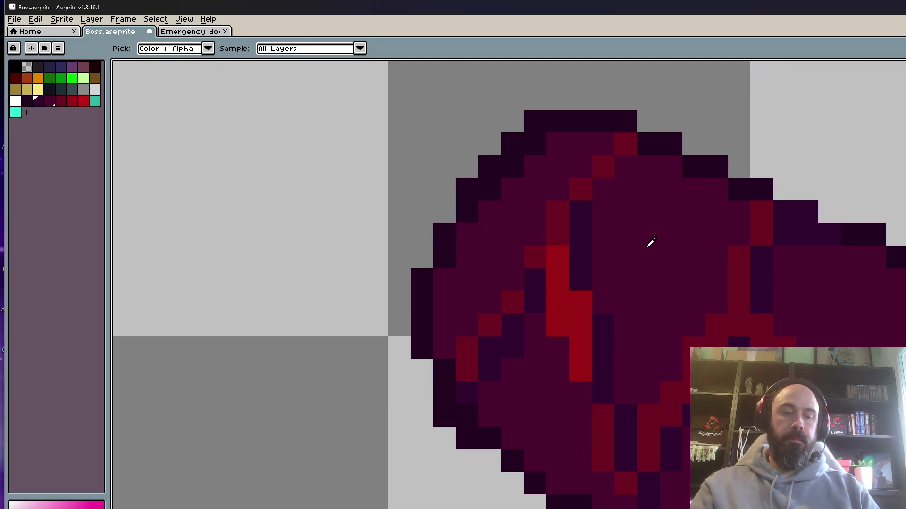
Paint dark shading pixels beside the red cracks on the left finger.
{"action": "left_click", "coordinate": [603, 190]}
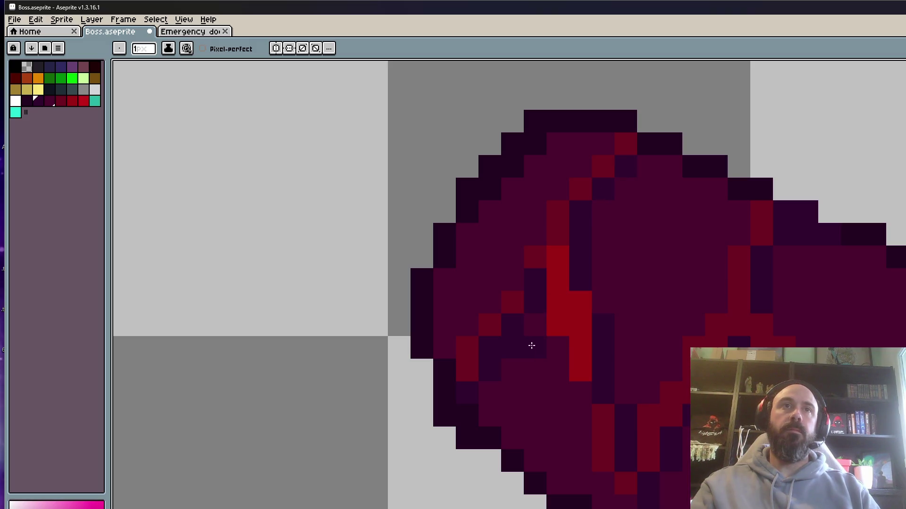
{"action": "scroll", "coordinate": [533, 289], "scroll_direction": "down", "scroll_amount": 2}
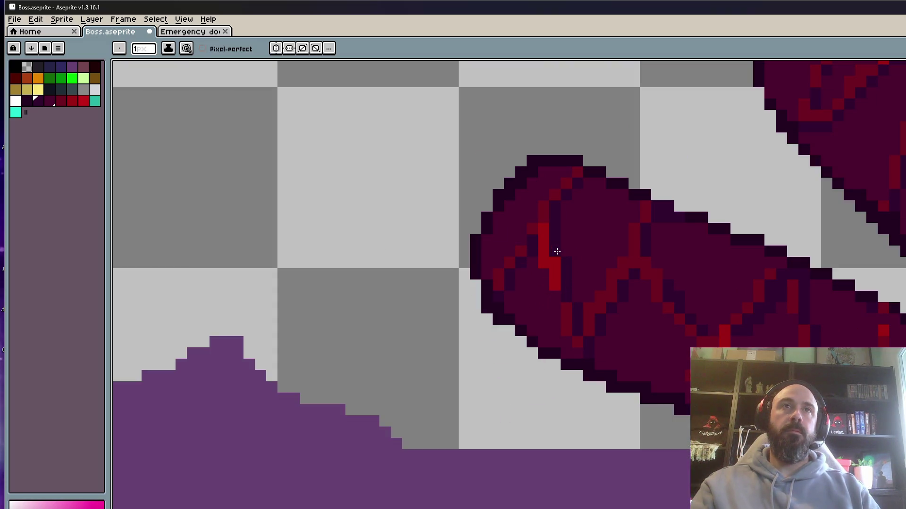
{"action": "scroll", "coordinate": [588, 269], "scroll_direction": "down", "scroll_amount": 1}
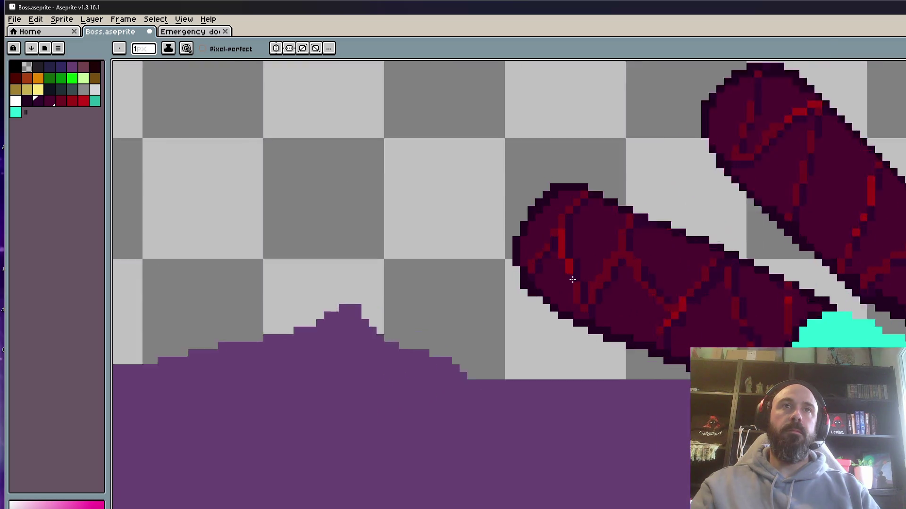
{"action": "scroll", "coordinate": [584, 286], "scroll_direction": "up", "scroll_amount": 1}
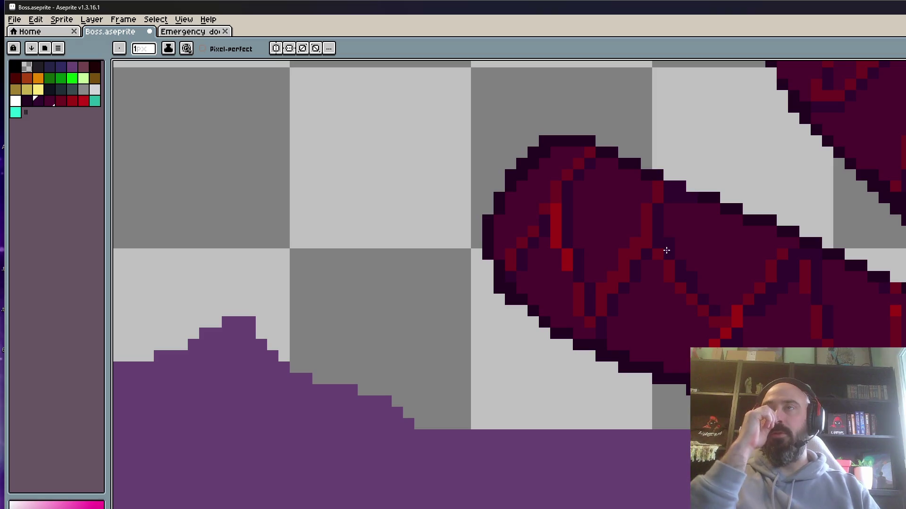
{"action": "scroll", "coordinate": [722, 318], "scroll_direction": "down", "scroll_amount": 2}
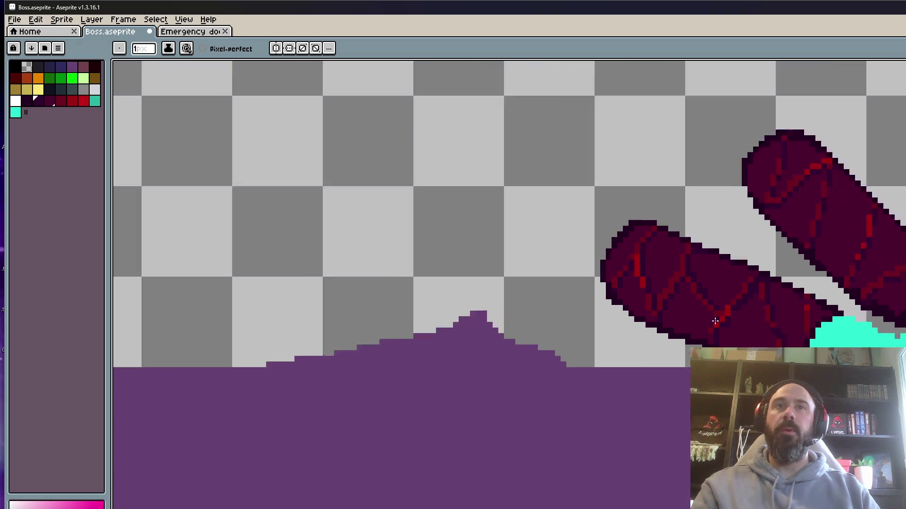
{"action": "scroll", "coordinate": [703, 341], "scroll_direction": "up", "scroll_amount": 3}
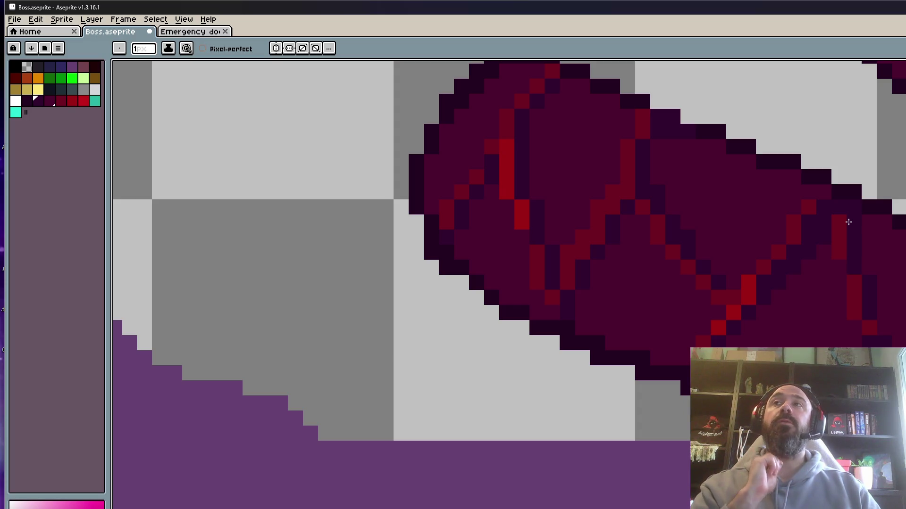
{"action": "scroll", "coordinate": [848, 222], "scroll_direction": "down", "scroll_amount": 4}
{"action": "scroll", "coordinate": [831, 239], "scroll_direction": "up", "scroll_amount": 6}
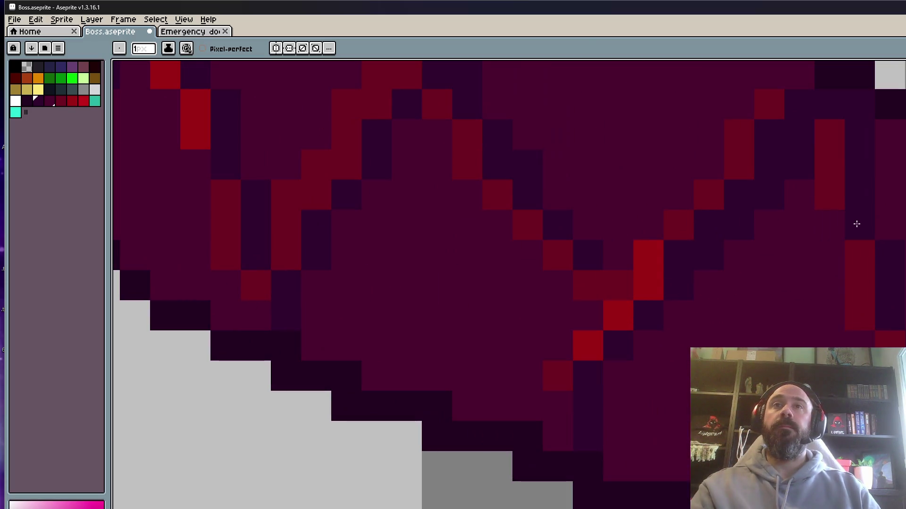
{"action": "scroll", "coordinate": [869, 264], "scroll_direction": "down", "scroll_amount": 3}
{"action": "scroll", "coordinate": [869, 264], "scroll_direction": "up", "scroll_amount": 2}
{"action": "scroll", "coordinate": [876, 289], "scroll_direction": "down", "scroll_amount": 3}
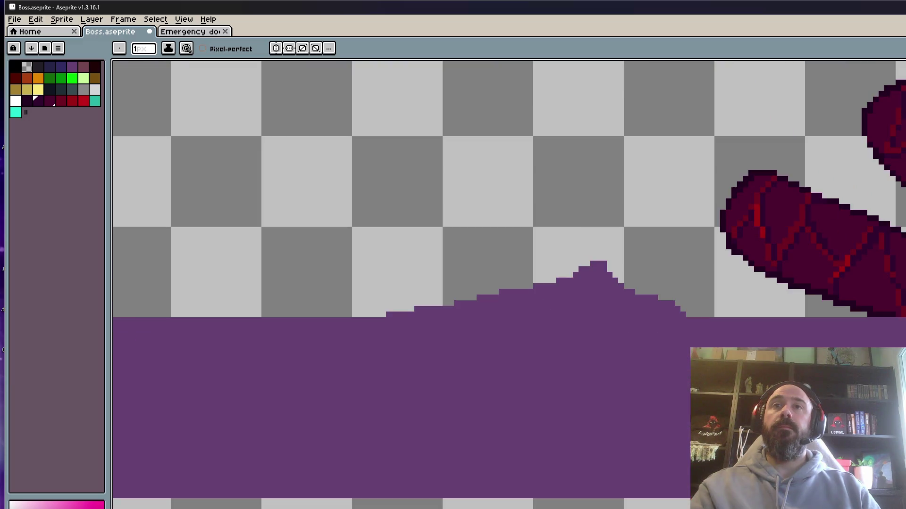
{"action": "scroll", "coordinate": [895, 297], "scroll_direction": "up", "scroll_amount": 2}
{"action": "key", "text": "i"}
{"action": "left_click", "coordinate": [899, 273]}
{"action": "key", "text": "b"}
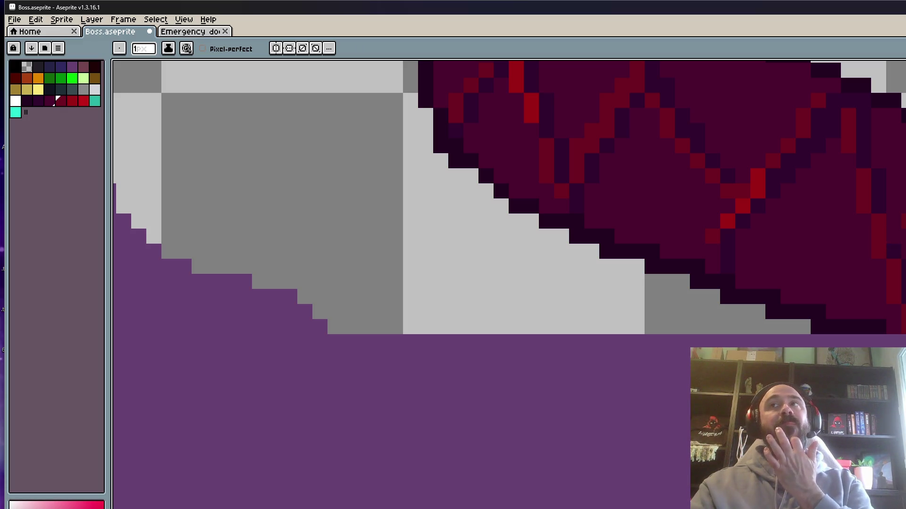
{"action": "scroll", "coordinate": [472, 235], "scroll_direction": "down", "scroll_amount": 2}
{"action": "scroll", "coordinate": [472, 235], "scroll_direction": "up", "scroll_amount": 2}
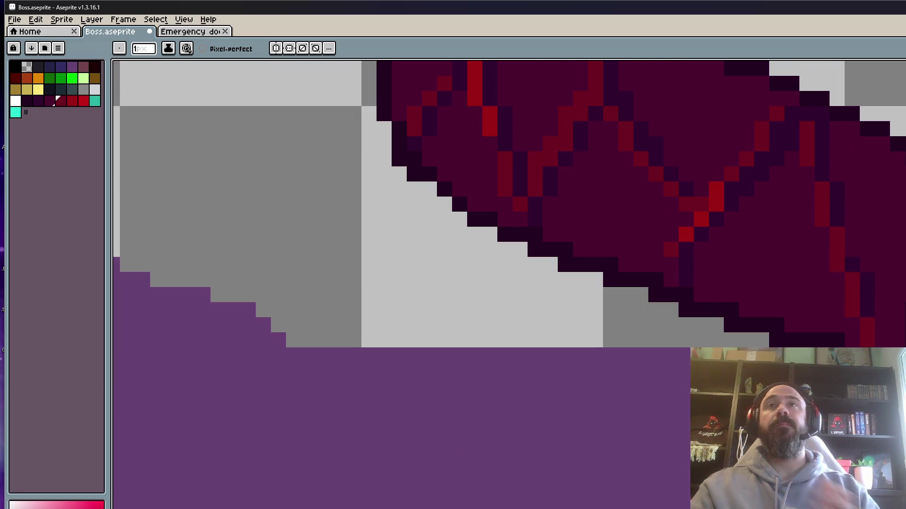
{"action": "scroll", "coordinate": [509, 235], "scroll_direction": "down", "scroll_amount": 5}
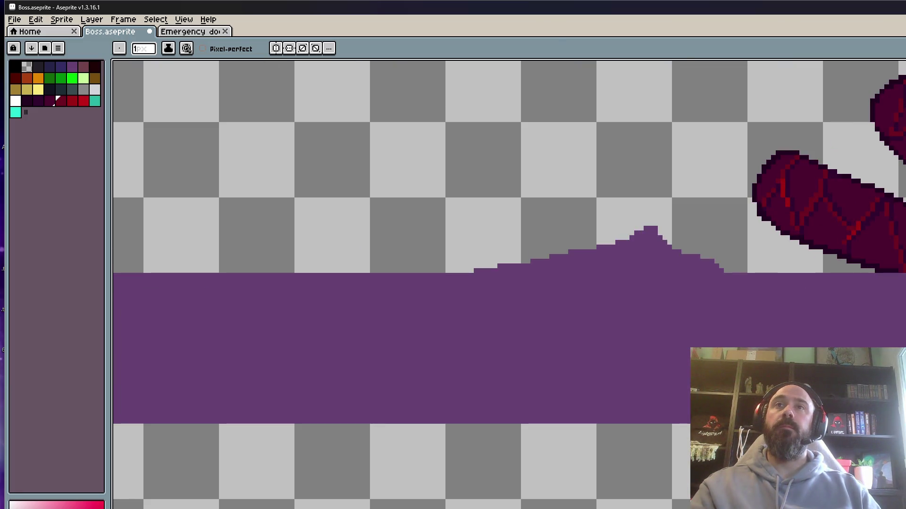
{"action": "scroll", "coordinate": [890, 163], "scroll_direction": "up", "scroll_amount": 6}
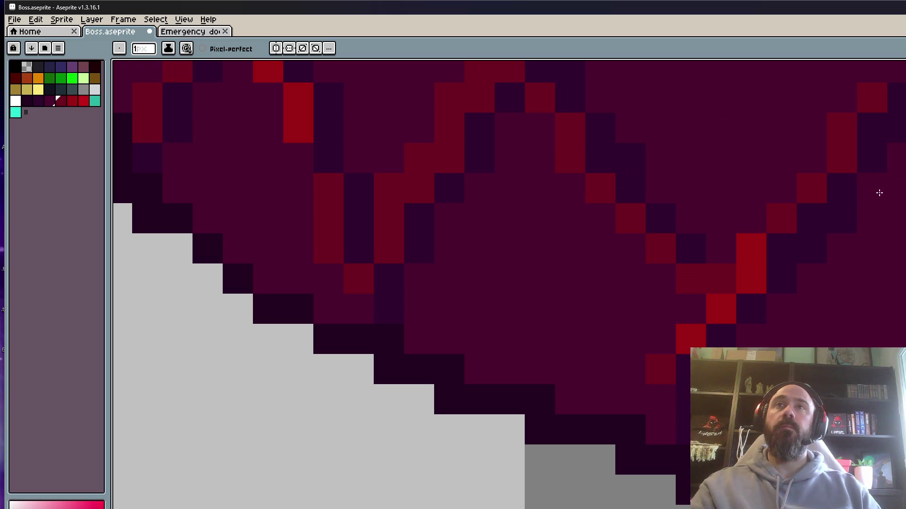
{"action": "left_click", "coordinate": [844, 221]}
{"action": "left_click", "coordinate": [814, 250]}
{"action": "left_click", "coordinate": [896, 132]}
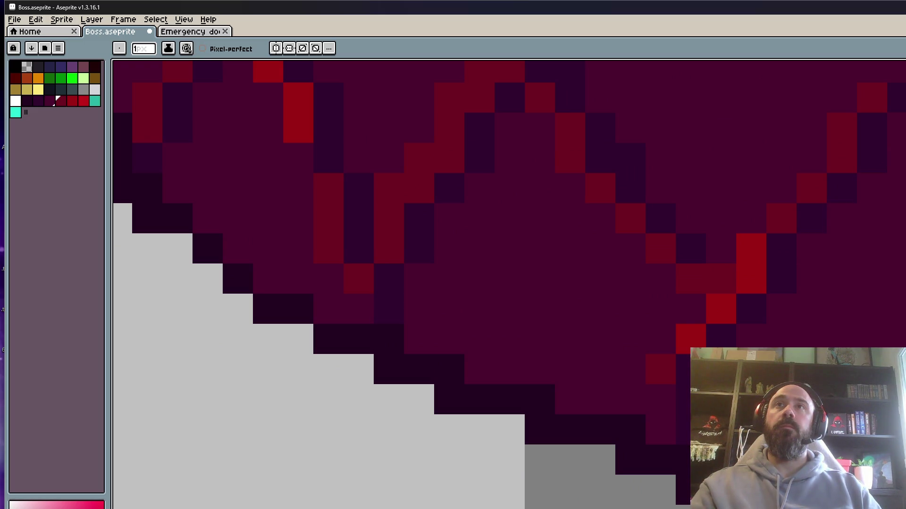
{"action": "scroll", "coordinate": [890, 152], "scroll_direction": "down", "scroll_amount": 4}
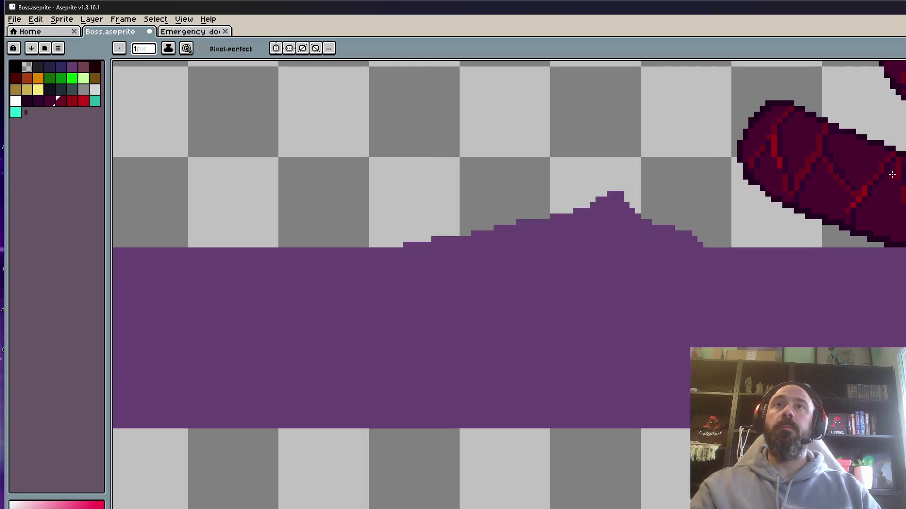
{"action": "scroll", "coordinate": [855, 217], "scroll_direction": "up", "scroll_amount": 4}
{"action": "left_click", "coordinate": [799, 229]}
{"action": "scroll", "coordinate": [858, 212], "scroll_direction": "down", "scroll_amount": 5}
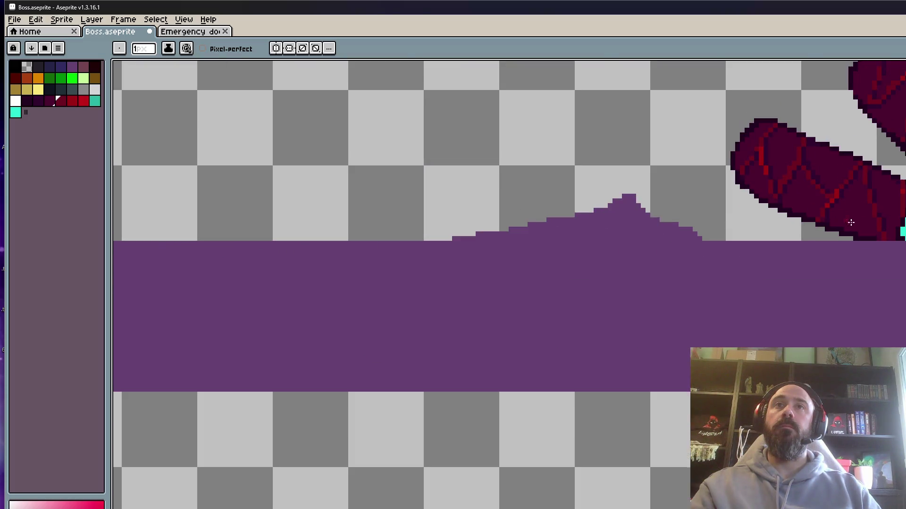
{"action": "scroll", "coordinate": [866, 210], "scroll_direction": "down", "scroll_amount": 1}
{"action": "key", "text": "Right"}
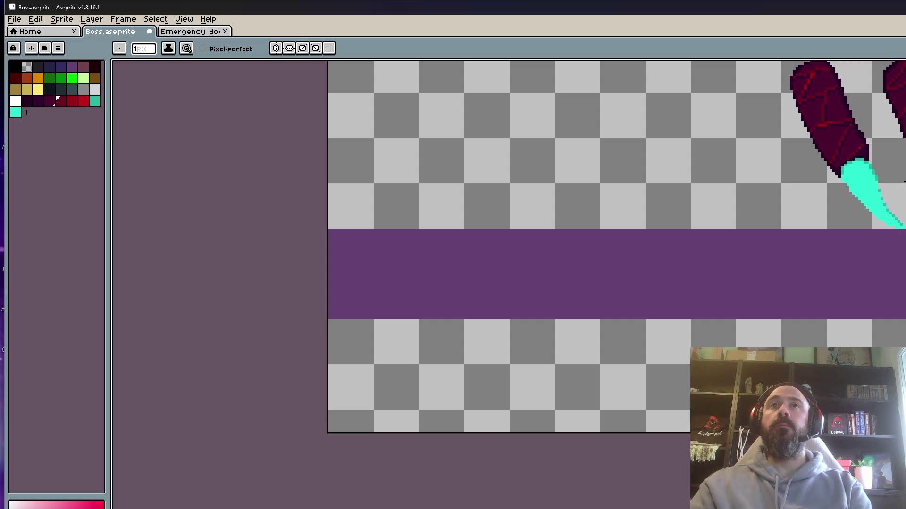
{"action": "key", "text": "Right"}
{"action": "scroll", "coordinate": [803, 219], "scroll_direction": "up", "scroll_amount": 3}
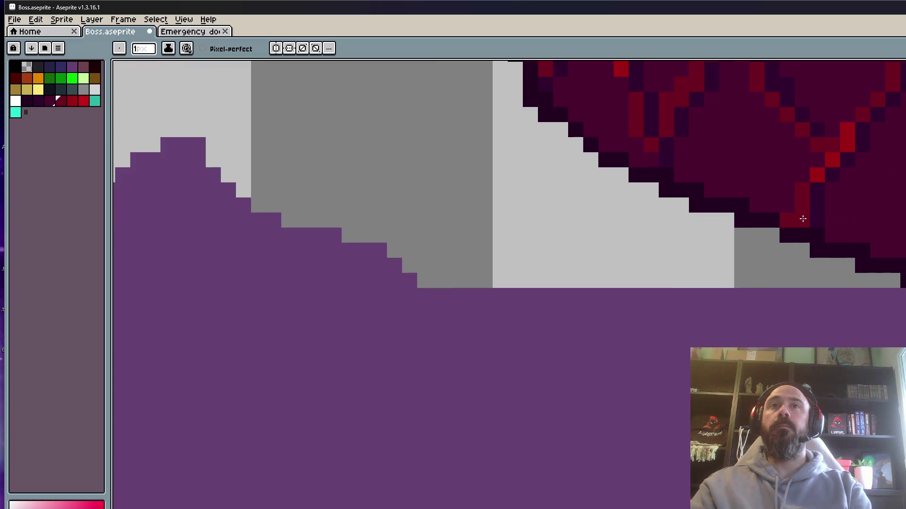
{"action": "scroll", "coordinate": [788, 211], "scroll_direction": "down", "scroll_amount": 2}
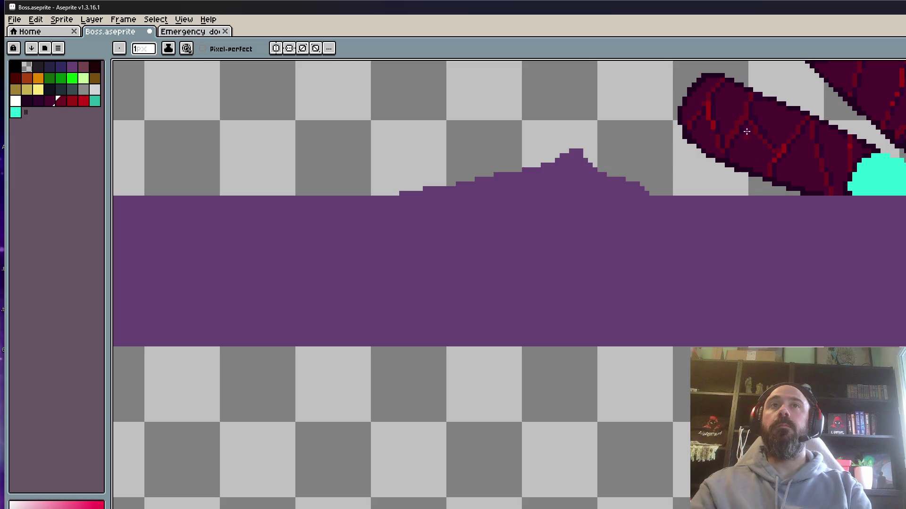
{"action": "scroll", "coordinate": [746, 132], "scroll_direction": "up", "scroll_amount": 3}
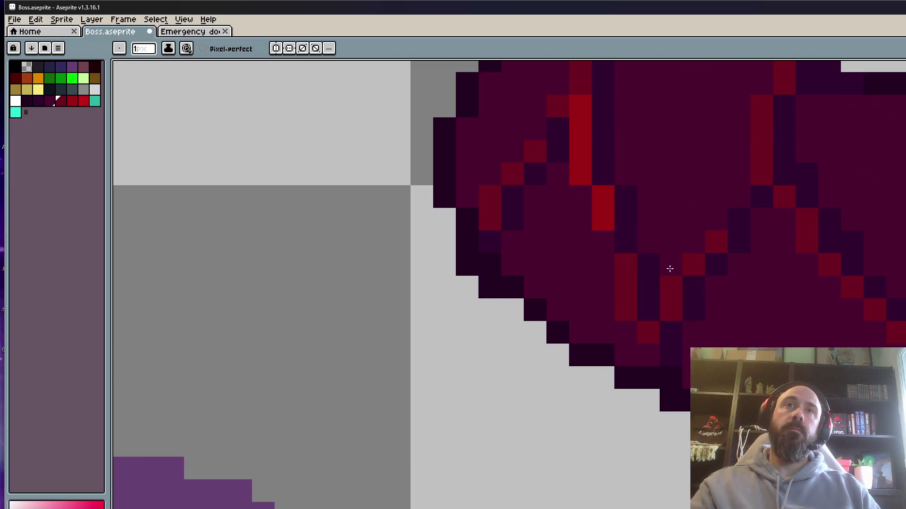
{"action": "scroll", "coordinate": [712, 218], "scroll_direction": "down", "scroll_amount": 3}
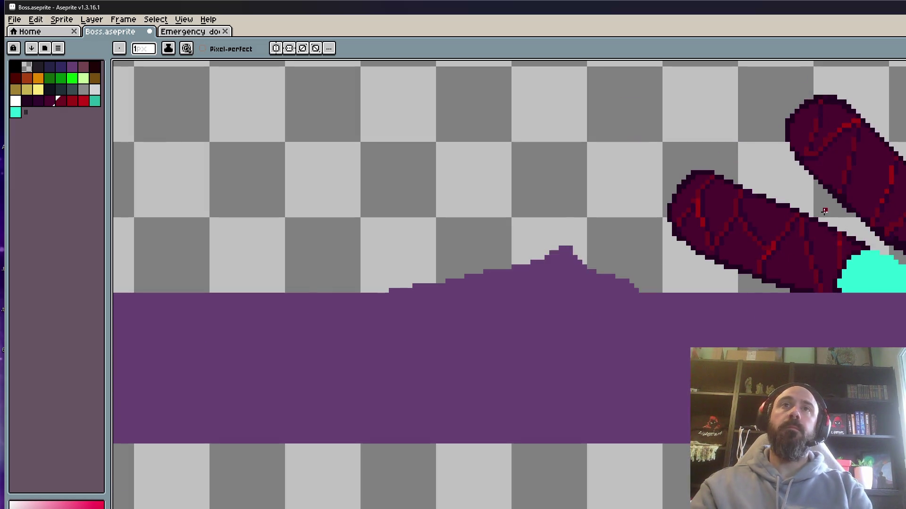
{"action": "scroll", "coordinate": [797, 208], "scroll_direction": "down", "scroll_amount": 2}
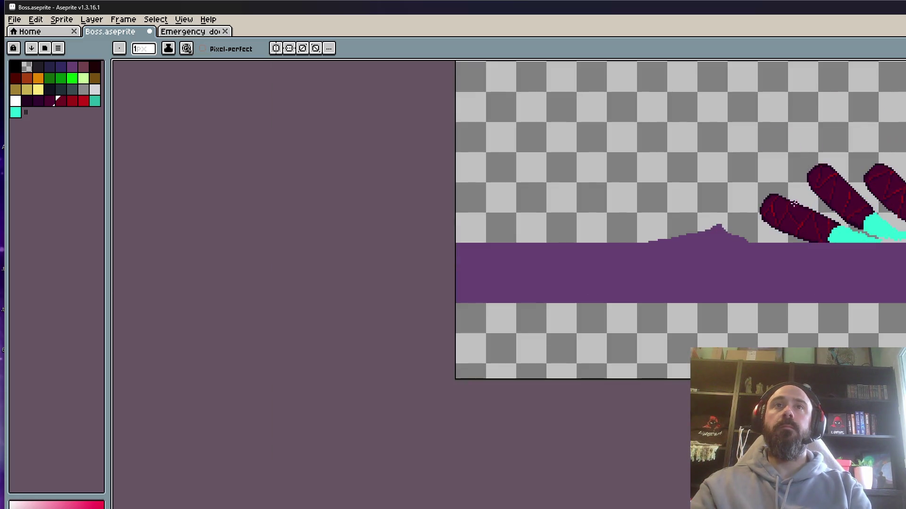
{"action": "scroll", "coordinate": [794, 204], "scroll_direction": "up", "scroll_amount": 5}
{"action": "scroll", "coordinate": [715, 249], "scroll_direction": "down", "scroll_amount": 3}
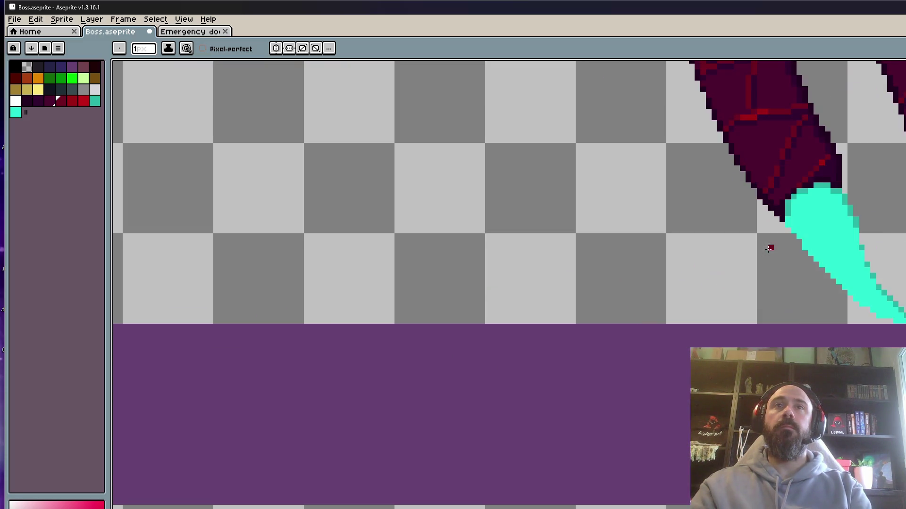
{"action": "scroll", "coordinate": [769, 248], "scroll_direction": "up", "scroll_amount": 3}
{"action": "scroll", "coordinate": [748, 283], "scroll_direction": "down", "scroll_amount": 4}
{"action": "scroll", "coordinate": [751, 279], "scroll_direction": "up", "scroll_amount": 1}
{"action": "key", "text": "period"}
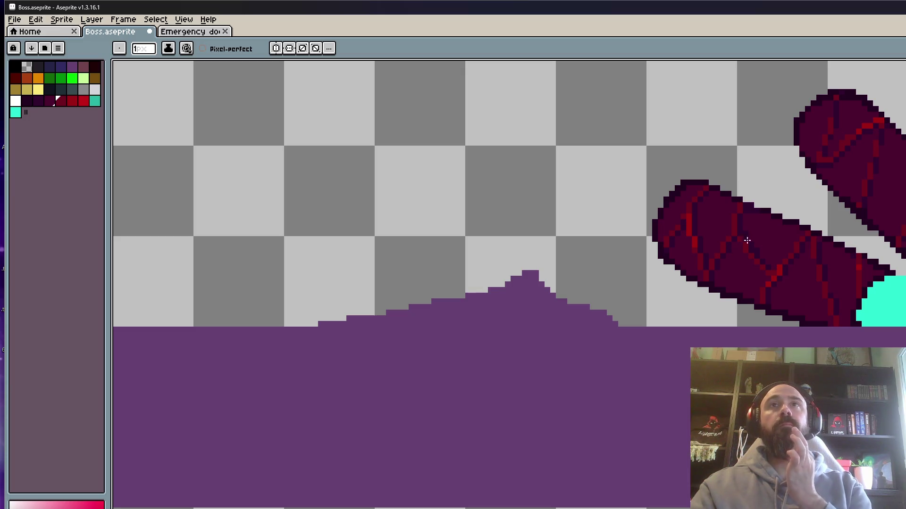
{"action": "scroll", "coordinate": [799, 146], "scroll_direction": "up", "scroll_amount": 2}
{"action": "scroll", "coordinate": [798, 145], "scroll_direction": "up", "scroll_amount": 1}
{"action": "scroll", "coordinate": [799, 146], "scroll_direction": "down", "scroll_amount": 3}
{"action": "left_click_drag", "start_coordinate": [839, 136], "coordinate": [784, 178]}
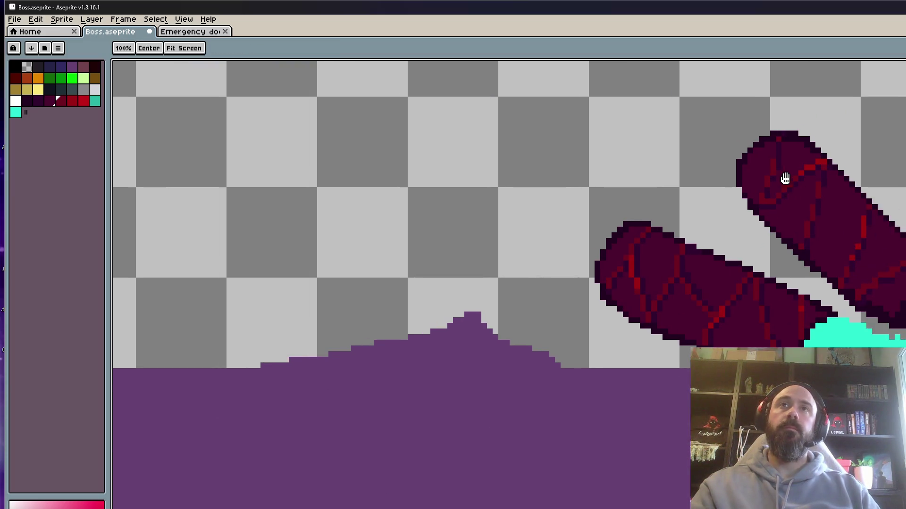
Zoom in on the fingers and purple ground and add two red crack pixels.
{"action": "scroll", "coordinate": [773, 142], "scroll_direction": "up", "scroll_amount": 3}
{"action": "scroll", "coordinate": [752, 122], "scroll_direction": "up", "scroll_amount": 2}
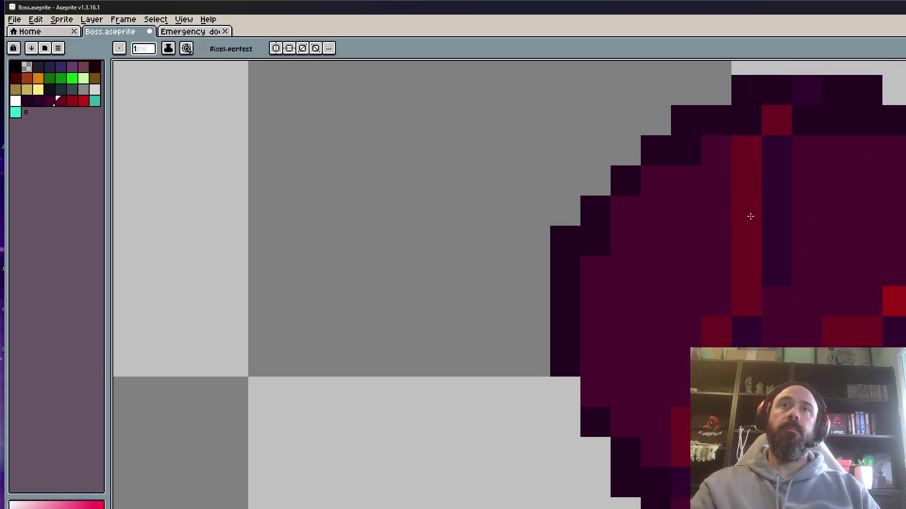
{"action": "scroll", "coordinate": [690, 389], "scroll_direction": "down", "scroll_amount": 3}
{"action": "scroll", "coordinate": [697, 257], "scroll_direction": "up", "scroll_amount": 2}
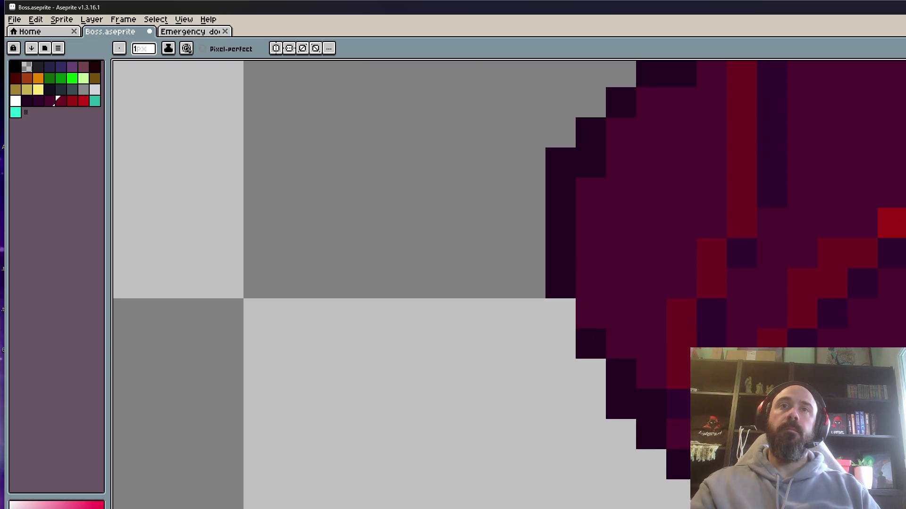
{"action": "scroll", "coordinate": [775, 294], "scroll_direction": "down", "scroll_amount": 3}
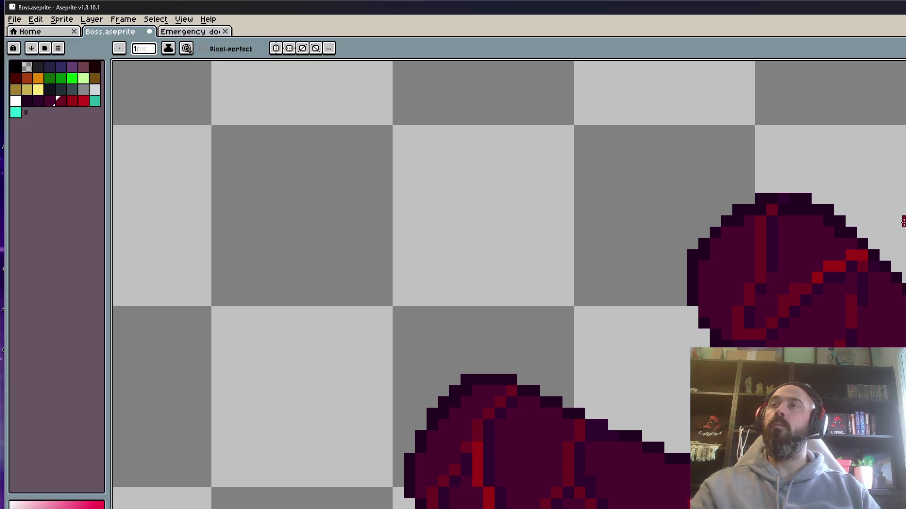
{"action": "scroll", "coordinate": [796, 215], "scroll_direction": "down", "scroll_amount": 3}
{"action": "left_click_drag", "start_coordinate": [802, 270], "coordinate": [796, 215]}
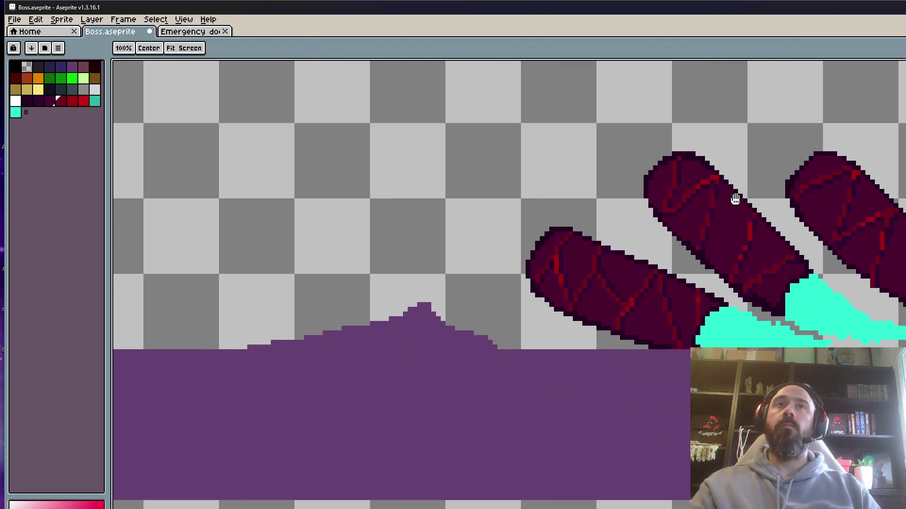
{"action": "scroll", "coordinate": [734, 196], "scroll_direction": "up", "scroll_amount": 5}
{"action": "left_click", "coordinate": [713, 183]}
{"action": "left_click", "coordinate": [699, 257]}
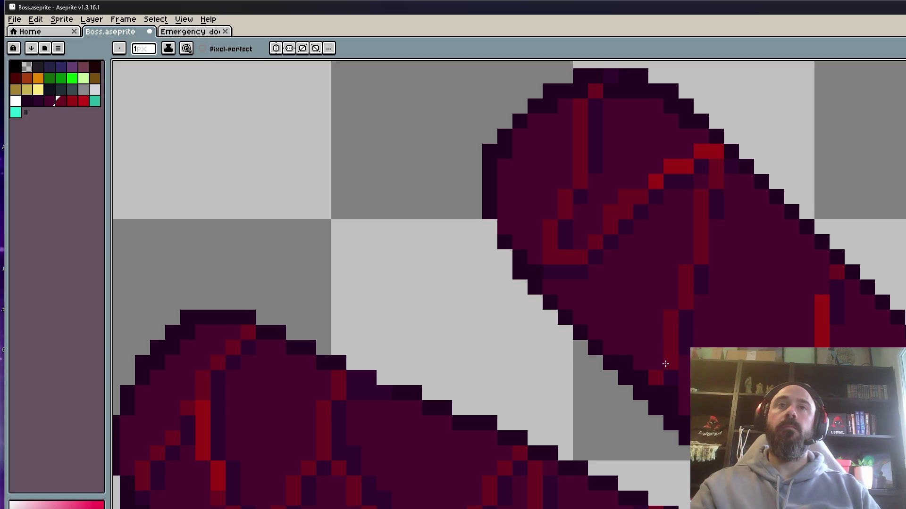
Darken three stray red pixels along the crack and add one red pixel to continue it.
{"action": "scroll", "coordinate": [690, 347], "scroll_direction": "down", "scroll_amount": 2}
{"action": "scroll", "coordinate": [697, 329], "scroll_direction": "up", "scroll_amount": 2}
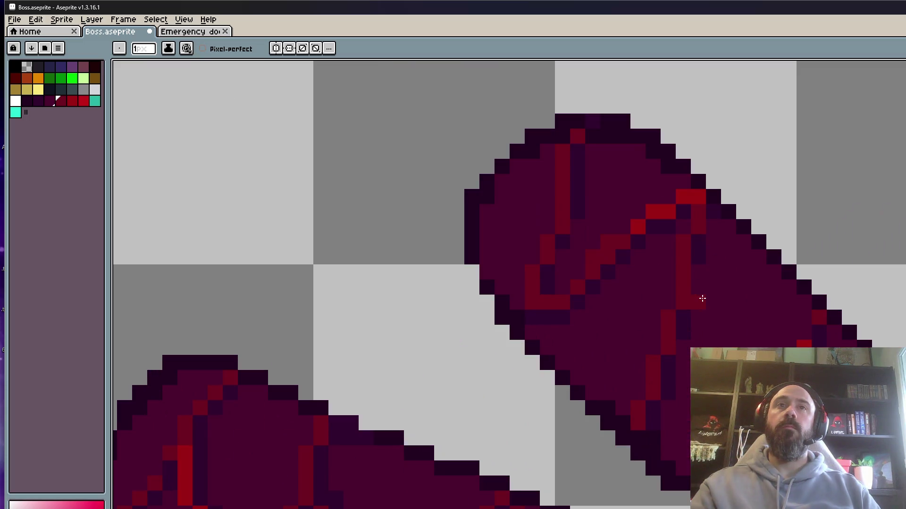
{"action": "right_click", "coordinate": [593, 226]}
{"action": "right_click", "coordinate": [606, 242]}
{"action": "right_click", "coordinate": [592, 256]}
{"action": "left_click", "coordinate": [607, 257]}
Reroute the crack at the finger edge with new red pixels, darkening the old ones.
{"action": "left_click", "coordinate": [517, 317]}
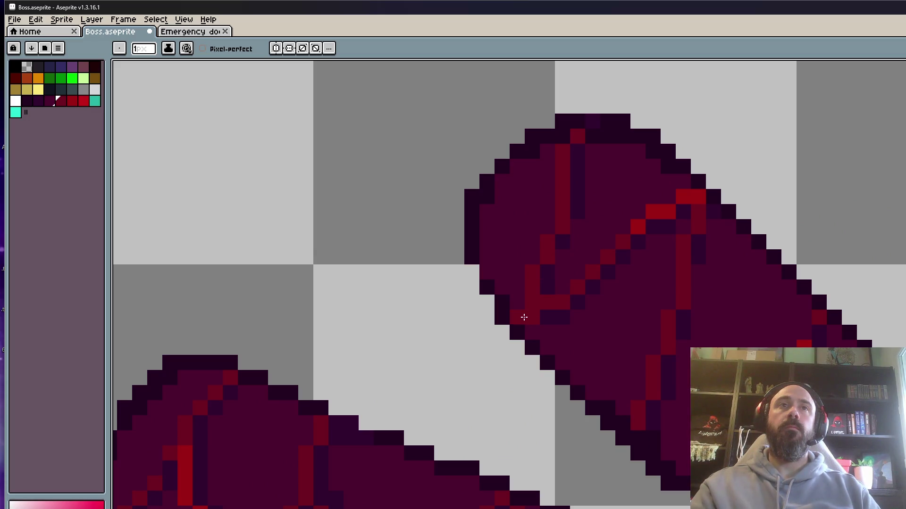
{"action": "right_click", "coordinate": [532, 305]}
{"action": "right_click", "coordinate": [547, 320]}
{"action": "left_click", "coordinate": [529, 305]}
{"action": "left_click", "coordinate": [532, 315]}
{"action": "right_click", "coordinate": [547, 302]}
{"action": "scroll", "coordinate": [552, 313], "scroll_direction": "down", "scroll_amount": 5}
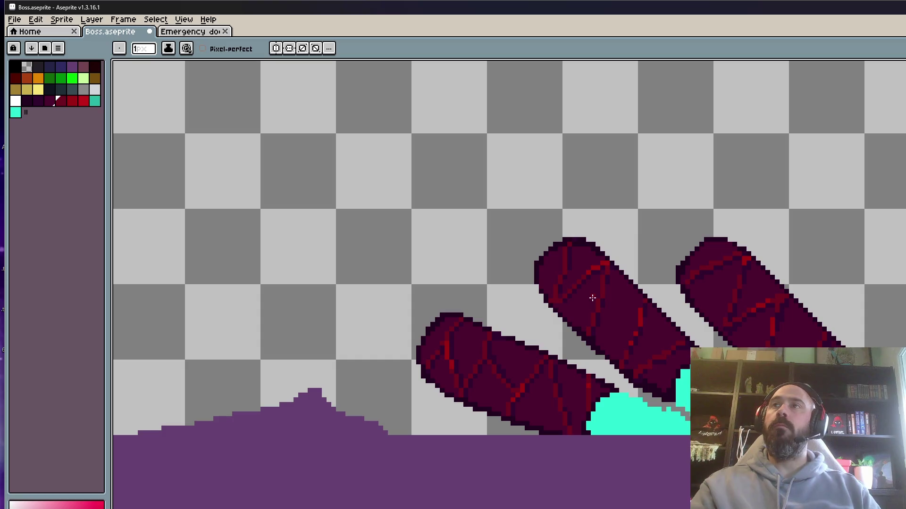
{"action": "scroll", "coordinate": [556, 300], "scroll_direction": "up", "scroll_amount": 5}
Sample the dark purple finger colour.
{"action": "left_click", "coordinate": [512, 303], "text": "alt"}
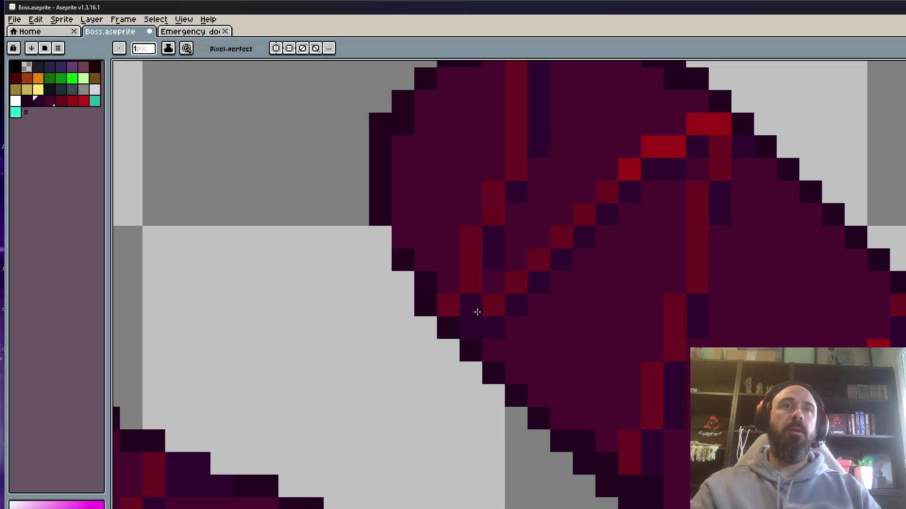
{"action": "scroll", "coordinate": [490, 269], "scroll_direction": "down", "scroll_amount": 5}
{"action": "scroll", "coordinate": [488, 274], "scroll_direction": "up", "scroll_amount": 4}
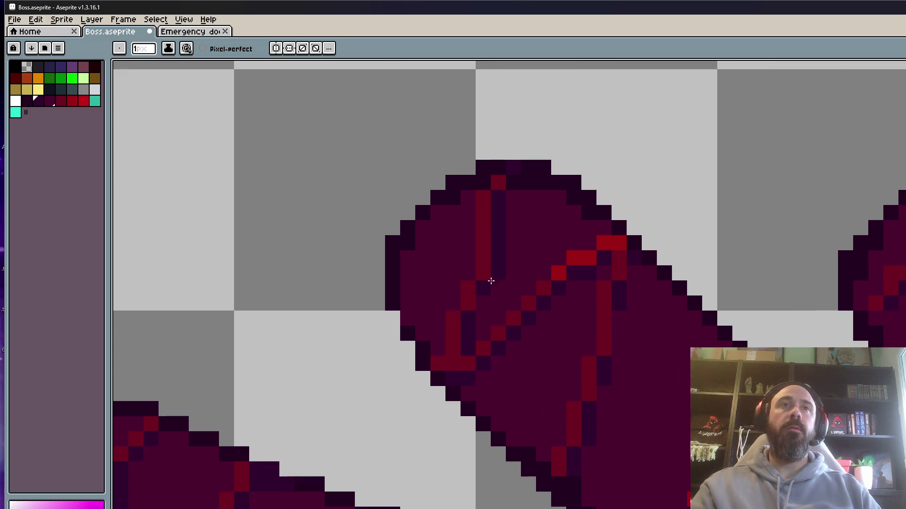
{"action": "scroll", "coordinate": [507, 288], "scroll_direction": "down", "scroll_amount": 3}
{"action": "scroll", "coordinate": [523, 289], "scroll_direction": "up", "scroll_amount": 4}
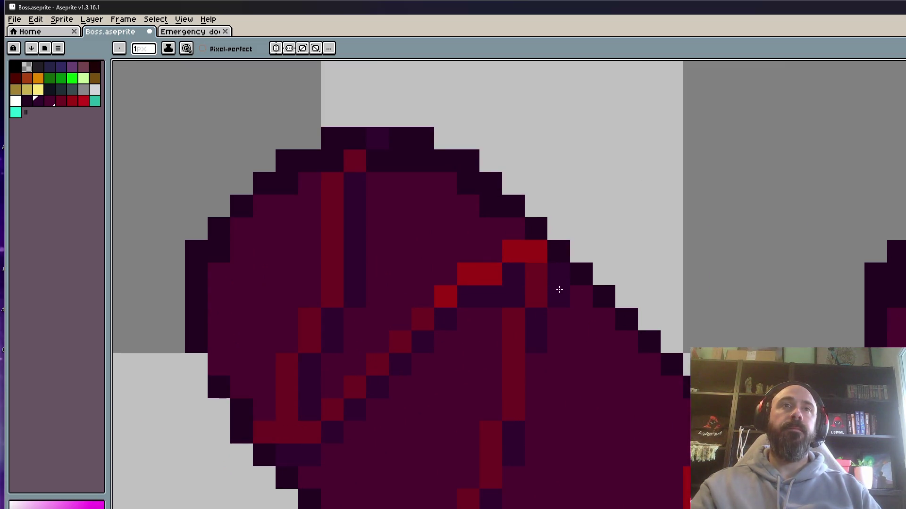
{"action": "scroll", "coordinate": [532, 352], "scroll_direction": "down", "scroll_amount": 2}
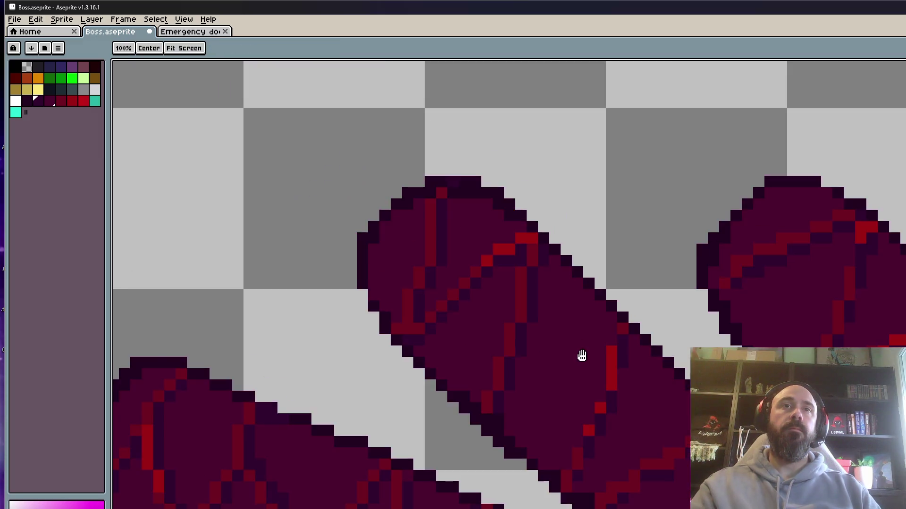
{"action": "scroll", "coordinate": [571, 307], "scroll_direction": "up", "scroll_amount": 2}
With the Pencil, sample the red crack colour and extend the diagonal crack at both ends.
{"action": "key", "text": "b"}
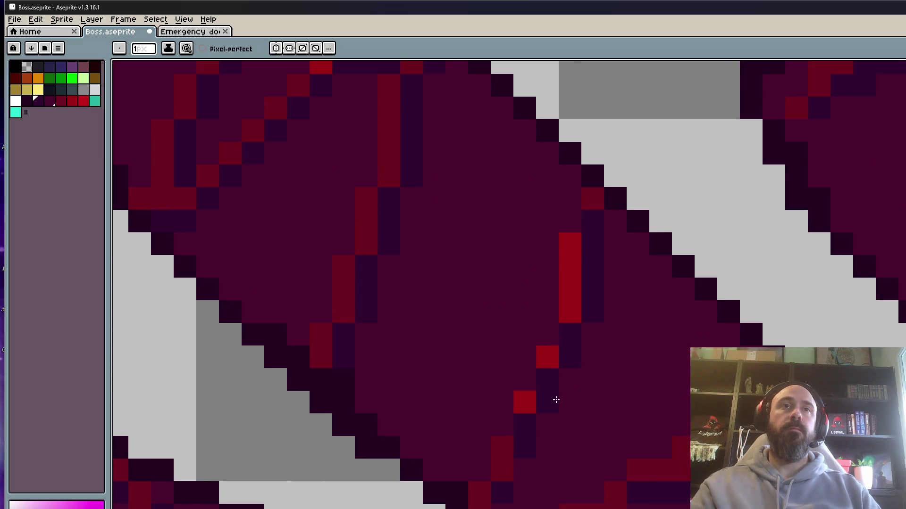
{"action": "left_click", "coordinate": [576, 300], "text": "alt"}
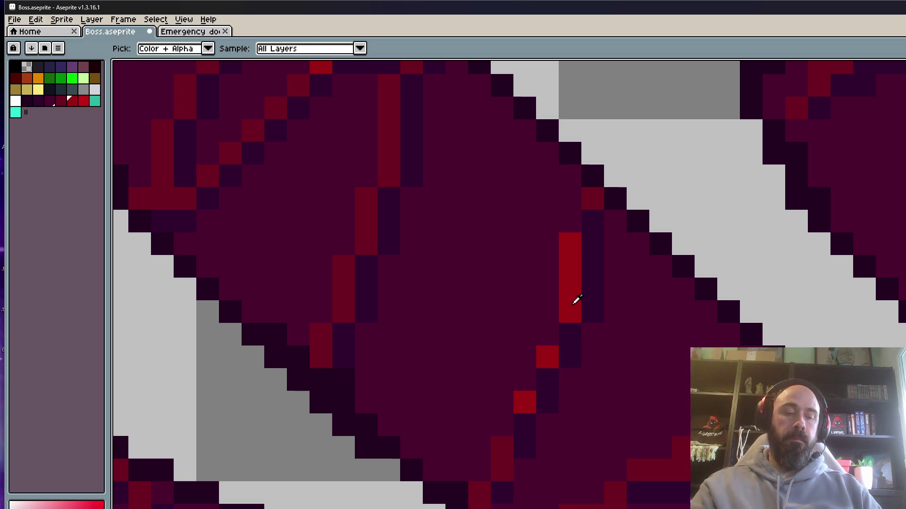
{"action": "left_click", "coordinate": [547, 334]}
{"action": "left_click", "coordinate": [524, 379]}
{"action": "left_click", "coordinate": [502, 425]}
{"action": "left_click", "coordinate": [570, 220]}
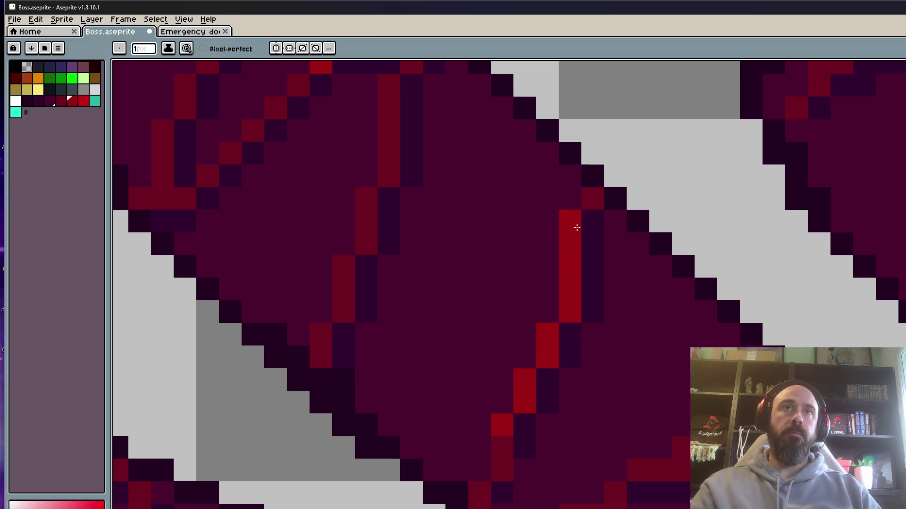
{"action": "scroll", "coordinate": [577, 228], "scroll_direction": "down", "scroll_amount": 3}
{"action": "scroll", "coordinate": [599, 269], "scroll_direction": "up", "scroll_amount": 2}
Add a red crack pixel on the finger, undoing and replacing one misplaced pixel.
{"action": "key", "text": "v"}
{"action": "key", "text": "b"}
{"action": "left_click", "coordinate": [608, 292]}
{"action": "key", "text": "ctrl+z"}
{"action": "left_click", "coordinate": [539, 309]}
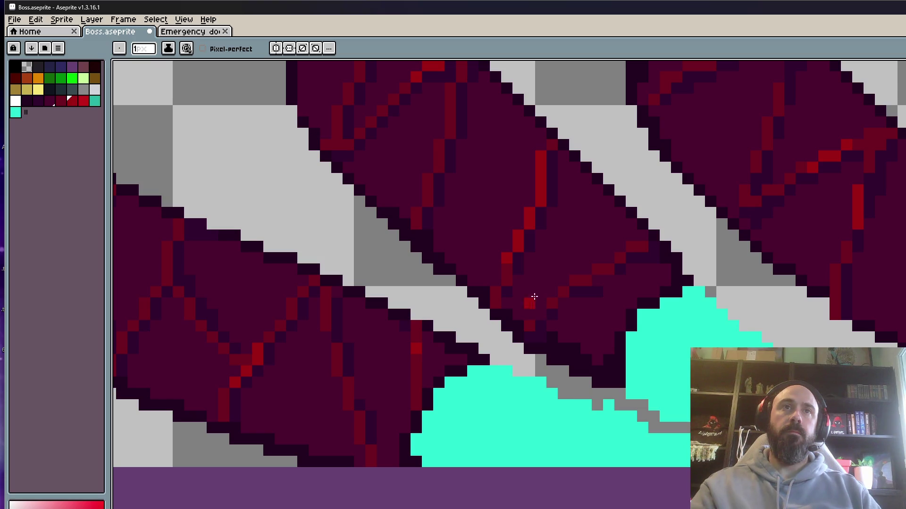
Sample the red colour again and add more red crack pixels along the finger.
{"action": "scroll", "coordinate": [538, 289], "scroll_direction": "up", "scroll_amount": 2}
{"action": "key", "text": "i"}
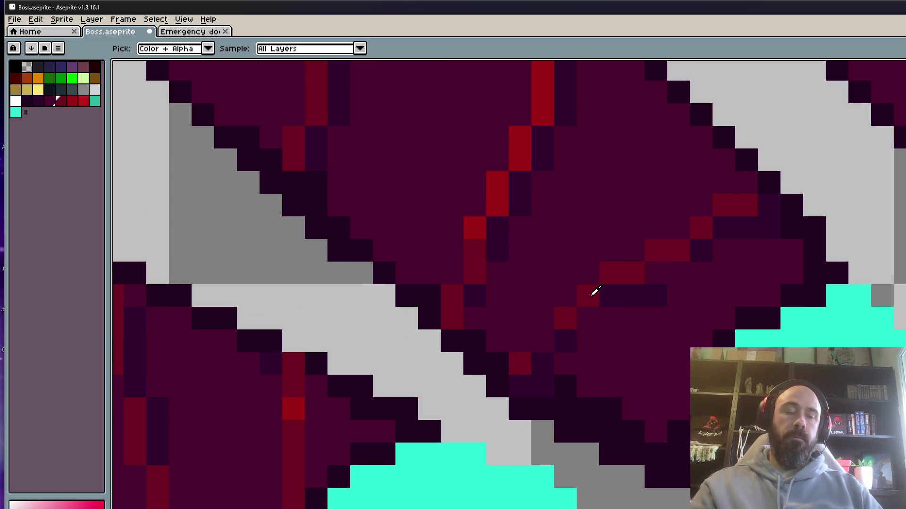
{"action": "left_click", "coordinate": [594, 291]}
{"action": "key", "text": "b"}
{"action": "left_click", "coordinate": [543, 340]}
{"action": "left_click", "coordinate": [745, 227]}
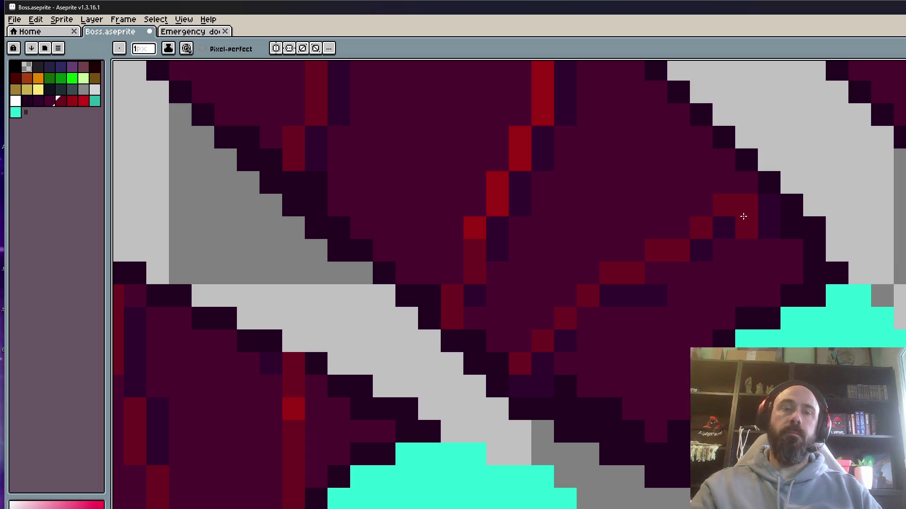
Pick up dark purple and paint over three stray crack pixels.
{"action": "left_click", "coordinate": [656, 288], "text": "alt"}
{"action": "left_click", "coordinate": [655, 272]}
{"action": "left_click", "coordinate": [745, 228]}
{"action": "left_click", "coordinate": [724, 250]}
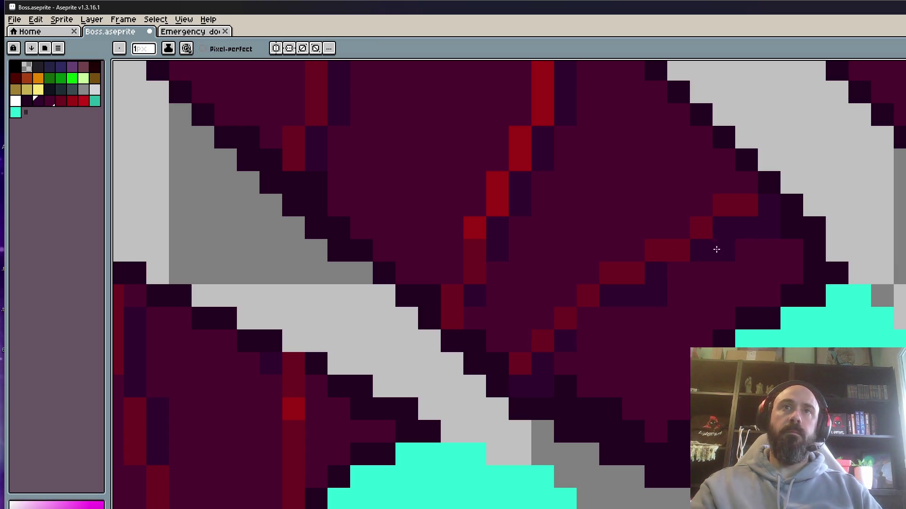
{"action": "scroll", "coordinate": [589, 316], "scroll_direction": "down", "scroll_amount": 4}
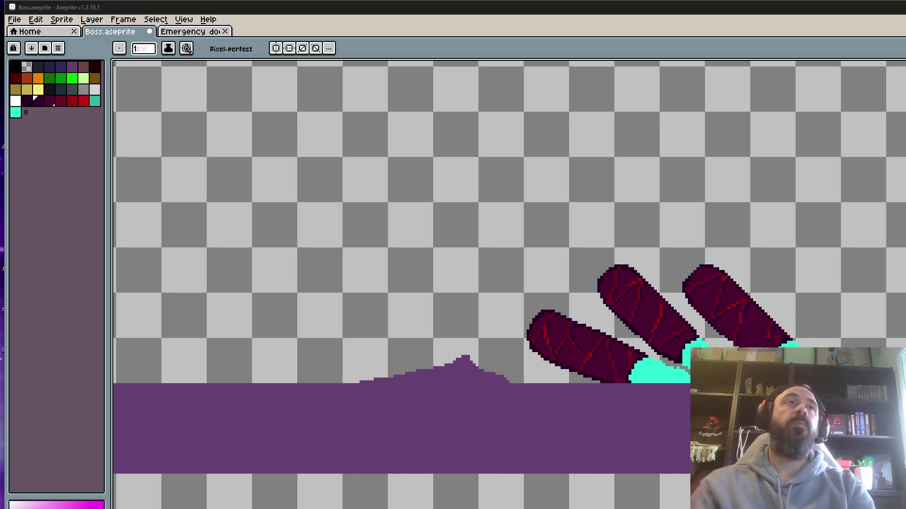
Switch to the Emergency door sprite and look it over.
{"action": "left_click", "coordinate": [202, 34]}
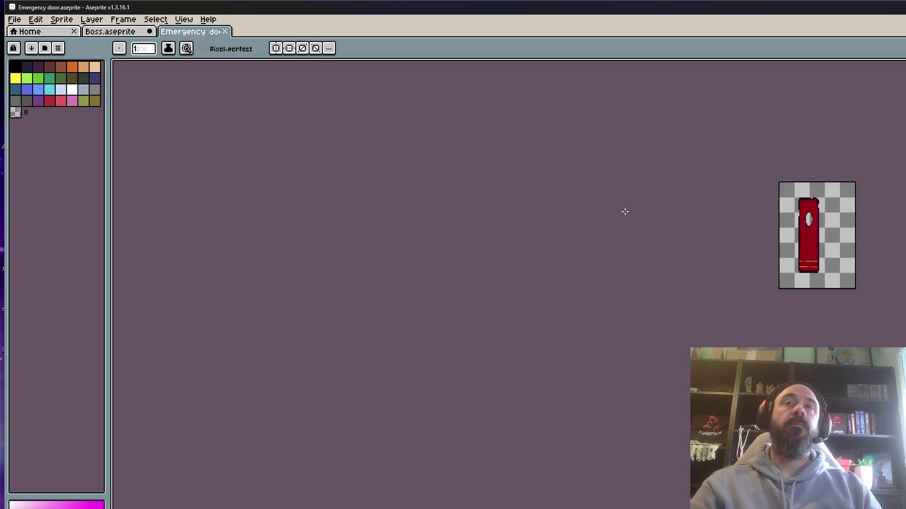
{"action": "scroll", "coordinate": [821, 210], "scroll_direction": "up", "scroll_amount": 2}
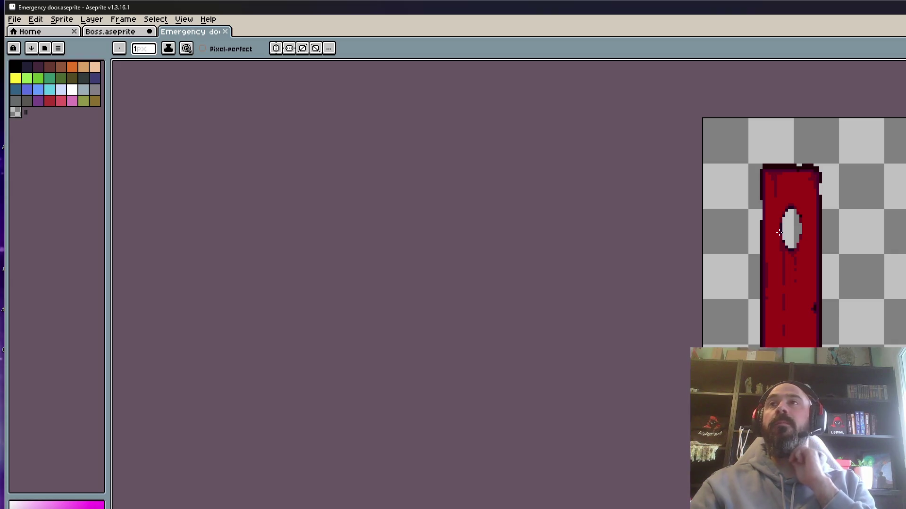
{"action": "scroll", "coordinate": [778, 232], "scroll_direction": "down", "scroll_amount": 1}
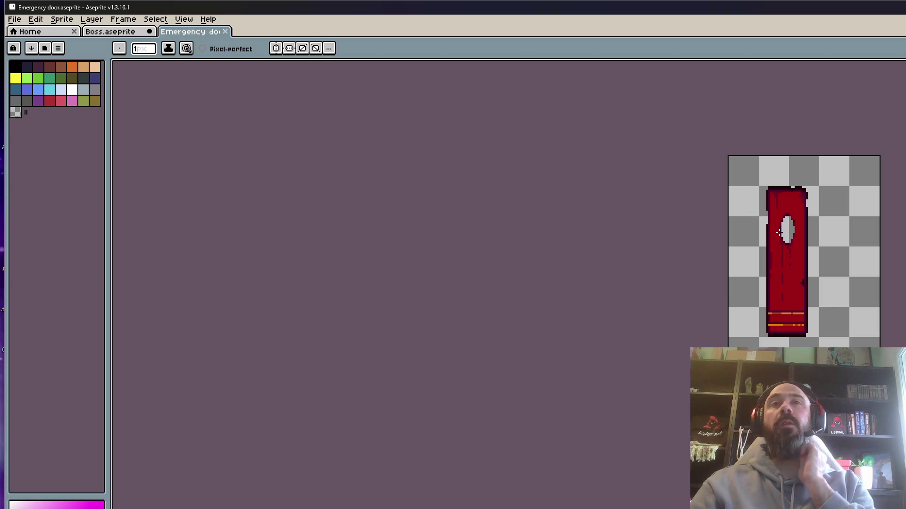
{"action": "scroll", "coordinate": [774, 265], "scroll_direction": "up", "scroll_amount": 1}
{"action": "scroll", "coordinate": [774, 264], "scroll_direction": "down", "scroll_amount": 1}
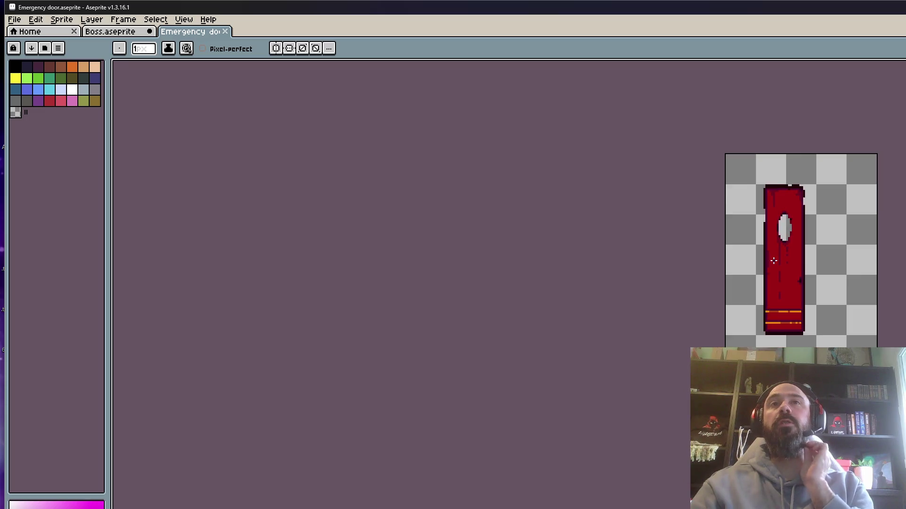
{"action": "scroll", "coordinate": [775, 253], "scroll_direction": "up", "scroll_amount": 2}
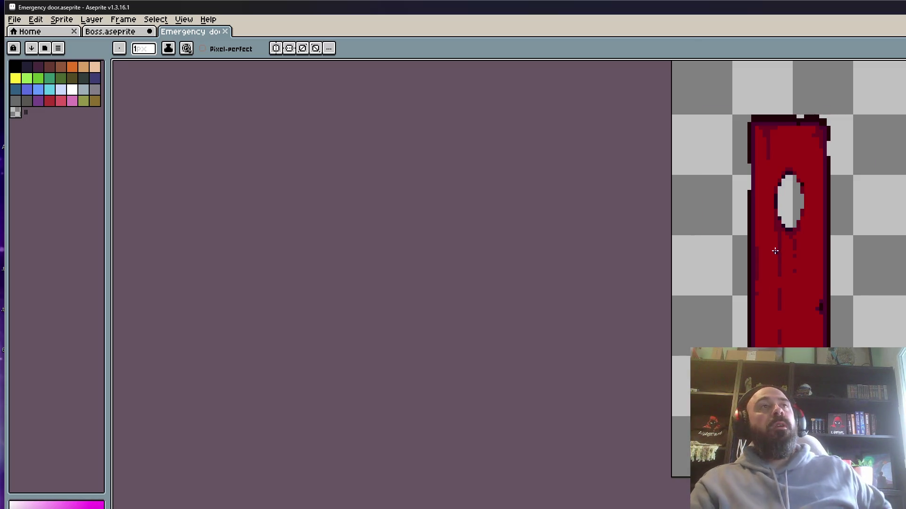
{"action": "scroll", "coordinate": [775, 251], "scroll_direction": "down", "scroll_amount": 1}
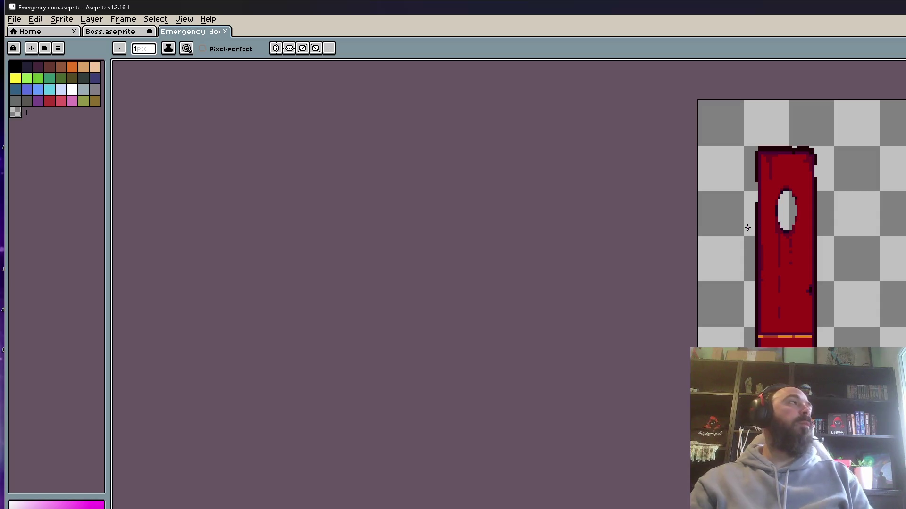
{"action": "scroll", "coordinate": [735, 229], "scroll_direction": "down", "scroll_amount": 3}
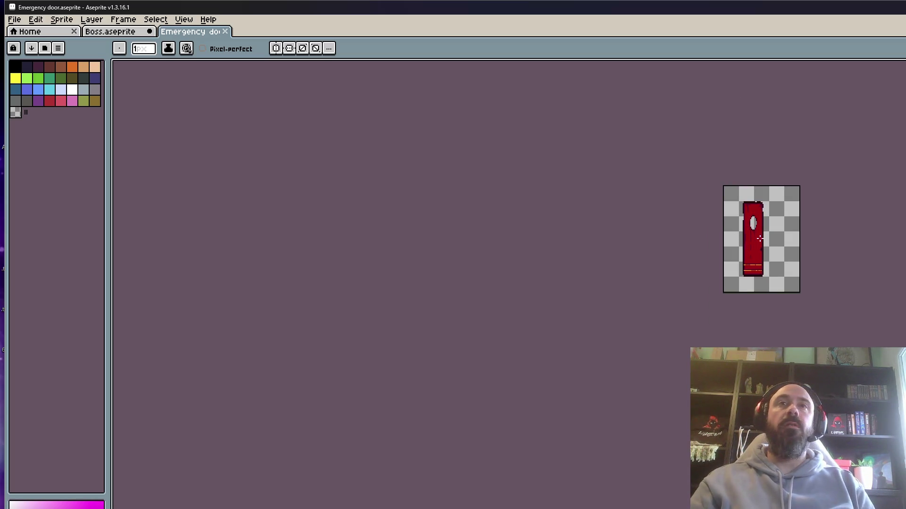
{"action": "scroll", "coordinate": [736, 230], "scroll_direction": "up", "scroll_amount": 4}
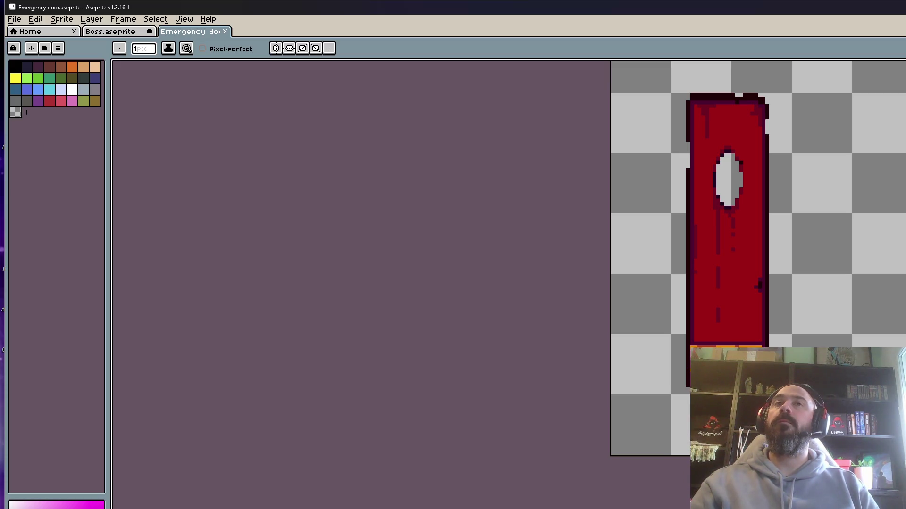
Minimize Aseprite and open Blue door from the Niveau 1 folder in File Explorer.
{"action": "key", "text": "super+Down"}
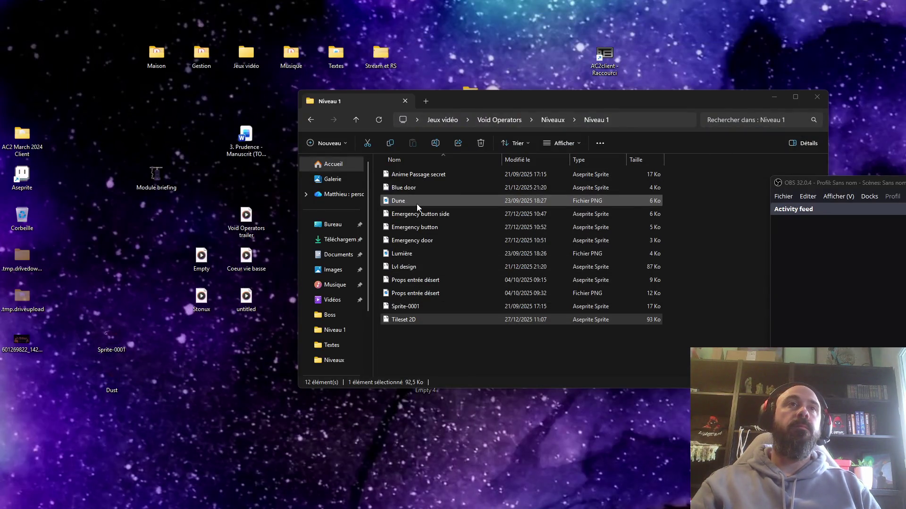
{"action": "left_click", "coordinate": [417, 188]}
{"action": "double_click", "coordinate": [417, 188]}
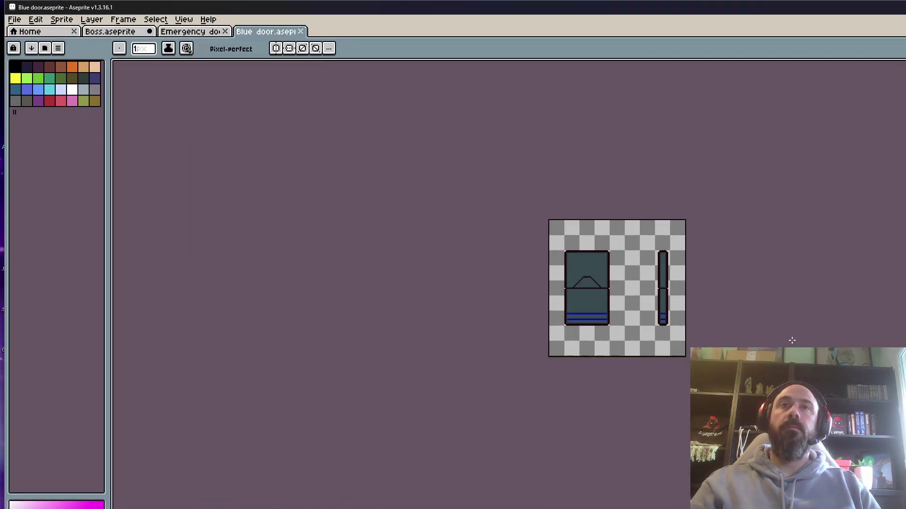
{"action": "scroll", "coordinate": [620, 286], "scroll_direction": "up", "scroll_amount": 2}
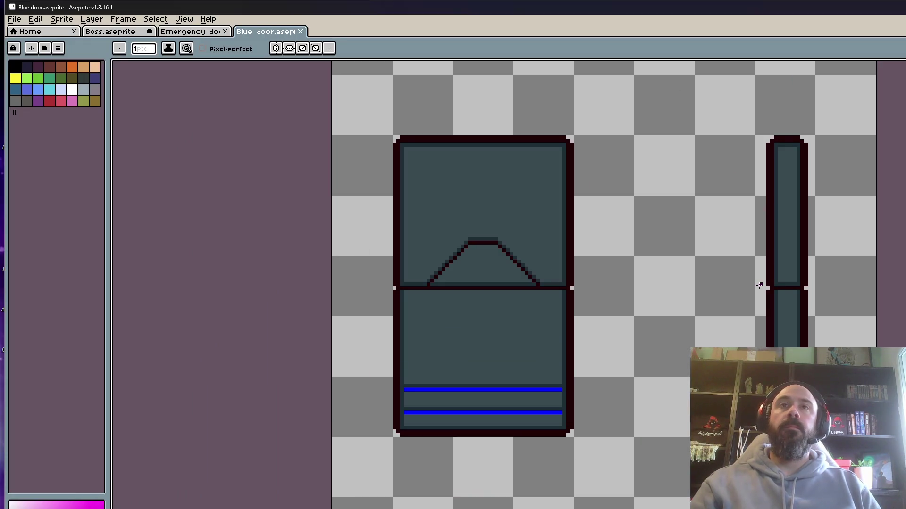
Shift the right half of the door's narrow side piece one pixel to the right.
{"action": "key", "text": "m"}
{"action": "mouse_move", "coordinate": [740, 106]}
{"action": "left_mouse_down"}
{"action": "mouse_move", "coordinate": [774, 162]}
{"action": "mouse_move", "coordinate": [833, 359]}
{"action": "mouse_move", "coordinate": [833, 349]}
{"action": "left_mouse_up"}
{"action": "left_click", "coordinate": [794, 125]}
{"action": "left_click_drag", "start_coordinate": [787, 118], "coordinate": [848, 493]}
{"action": "scroll", "coordinate": [814, 259], "scroll_direction": "up", "scroll_amount": 1}
{"action": "left_click_drag", "start_coordinate": [805, 218], "coordinate": [810, 219]}
{"action": "left_click", "coordinate": [711, 101]}
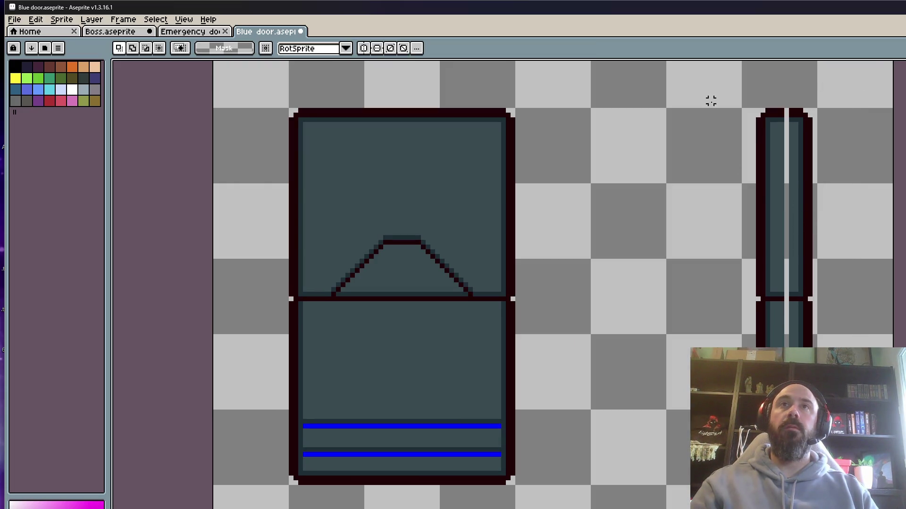
{"action": "mouse_move", "coordinate": [785, 87]}
{"action": "left_mouse_down"}
{"action": "mouse_move", "coordinate": [831, 228]}
{"action": "mouse_move", "coordinate": [881, 503]}
{"action": "left_mouse_up"}
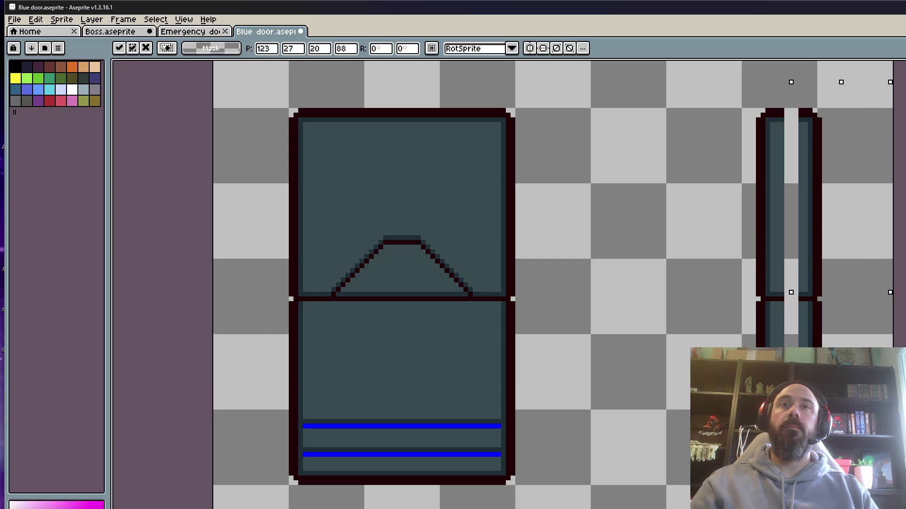
{"action": "key", "text": "Right"}
{"action": "left_click", "coordinate": [732, 125]}
Nudge the left strip of the side piece, ending about three pixels further right.
{"action": "left_click_drag", "start_coordinate": [739, 81], "coordinate": [787, 368]}
{"action": "key", "text": "Left"}
{"action": "key", "text": "Left"}
{"action": "key", "text": "Left"}
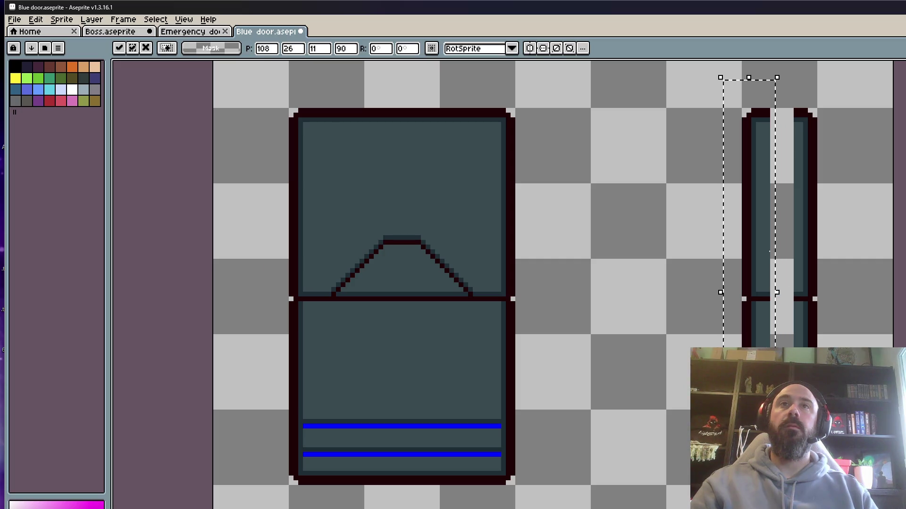
{"action": "left_click", "coordinate": [765, 111]}
{"action": "left_click_drag", "start_coordinate": [754, 96], "coordinate": [791, 500]}
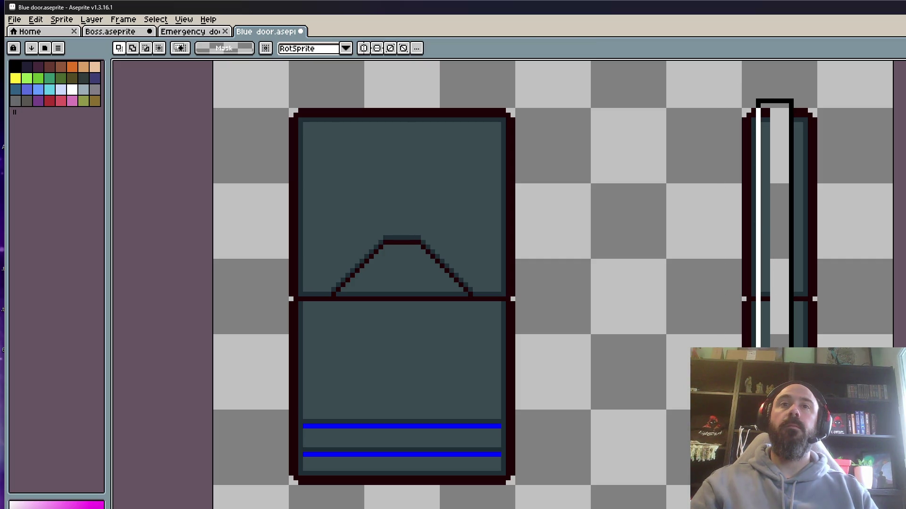
{"action": "key", "text": "Right"}
{"action": "key", "text": "Right"}
{"action": "left_click_drag", "start_coordinate": [783, 343], "coordinate": [797, 343]}
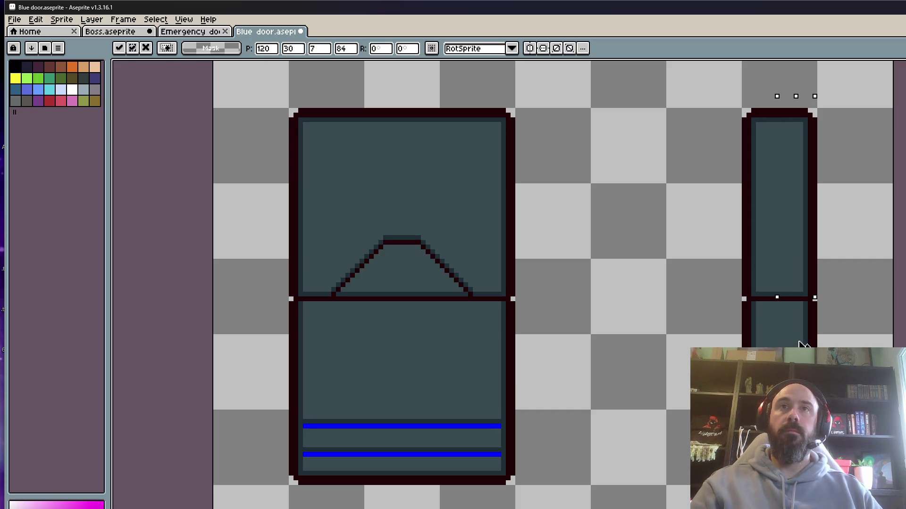
{"action": "key", "text": "ctrl+d"}
Reselect the full-height strip of the side piece and slide it left.
{"action": "scroll", "coordinate": [777, 342], "scroll_direction": "down", "scroll_amount": 2}
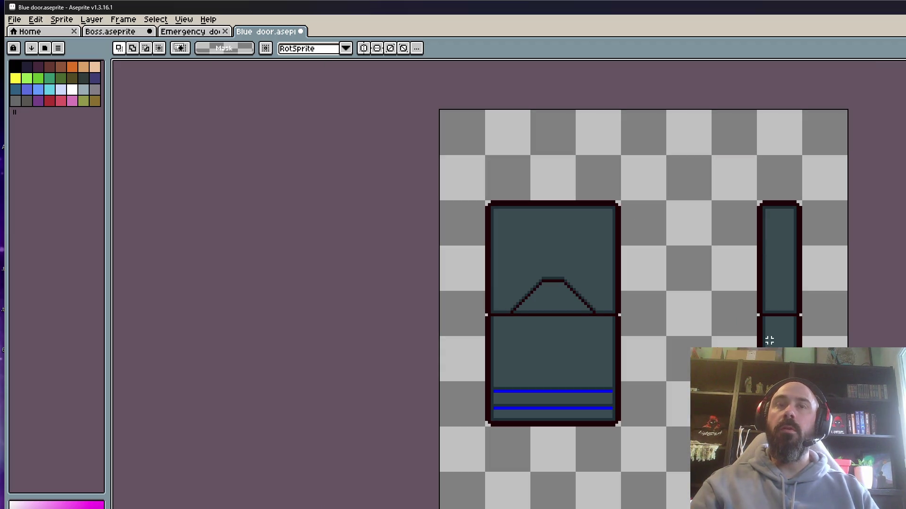
{"action": "left_click_drag", "start_coordinate": [740, 186], "coordinate": [845, 470]}
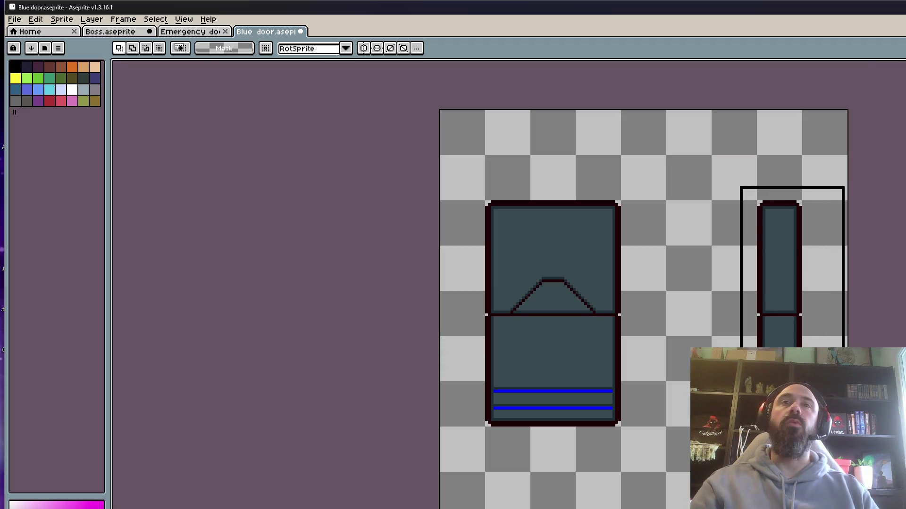
{"action": "scroll", "coordinate": [778, 301], "scroll_direction": "up", "scroll_amount": 1}
{"action": "left_click_drag", "start_coordinate": [705, 120], "coordinate": [827, 321]}
{"action": "left_click_drag", "start_coordinate": [709, 102], "coordinate": [861, 508]}
{"action": "left_click_drag", "start_coordinate": [787, 304], "coordinate": [764, 302]}
{"action": "key", "text": "Escape"}
{"action": "mouse_move", "coordinate": [708, 136]}
{"action": "left_mouse_down"}
{"action": "mouse_move", "coordinate": [788, 471]}
{"action": "mouse_move", "coordinate": [764, 472]}
{"action": "left_mouse_up"}
{"action": "left_click", "coordinate": [734, 196]}
{"action": "mouse_move", "coordinate": [708, 112]}
{"action": "left_mouse_down"}
{"action": "mouse_move", "coordinate": [748, 425]}
{"action": "mouse_move", "coordinate": [771, 424]}
{"action": "left_mouse_up"}
{"action": "left_click_drag", "start_coordinate": [733, 334], "coordinate": [717, 338]}
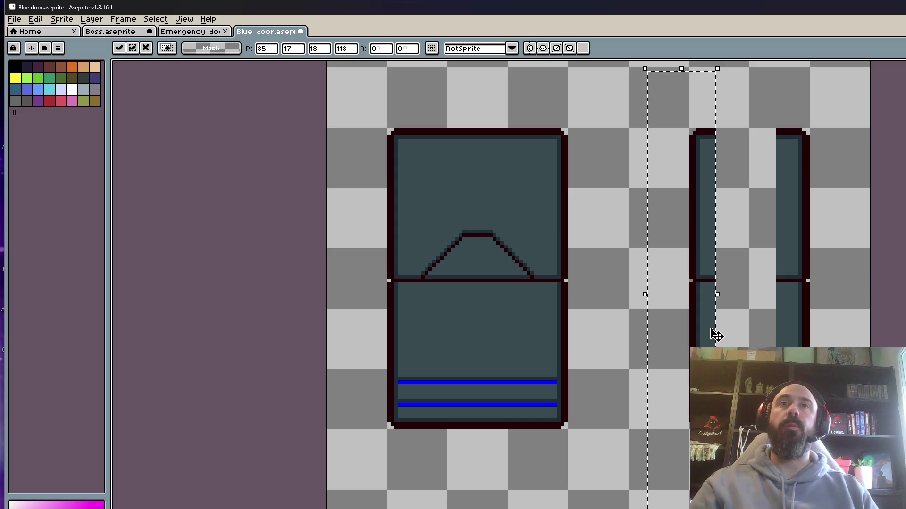
{"action": "key", "text": "ctrl+d"}
Slide another strip left to close the gap, then undo the overshoot.
{"action": "scroll", "coordinate": [738, 232], "scroll_direction": "up", "scroll_amount": 1}
{"action": "left_click_drag", "start_coordinate": [774, 141], "coordinate": [815, 471]}
{"action": "left_click_drag", "start_coordinate": [793, 259], "coordinate": [774, 260]}
{"action": "mouse_move", "coordinate": [783, 338]}
{"action": "left_mouse_down"}
{"action": "mouse_move", "coordinate": [799, 338]}
{"action": "mouse_move", "coordinate": [754, 328]}
{"action": "mouse_move", "coordinate": [771, 335]}
{"action": "mouse_move", "coordinate": [795, 320]}
{"action": "mouse_move", "coordinate": [750, 326]}
{"action": "mouse_move", "coordinate": [740, 323]}
{"action": "mouse_move", "coordinate": [748, 314]}
{"action": "mouse_move", "coordinate": [719, 310]}
{"action": "left_mouse_up"}
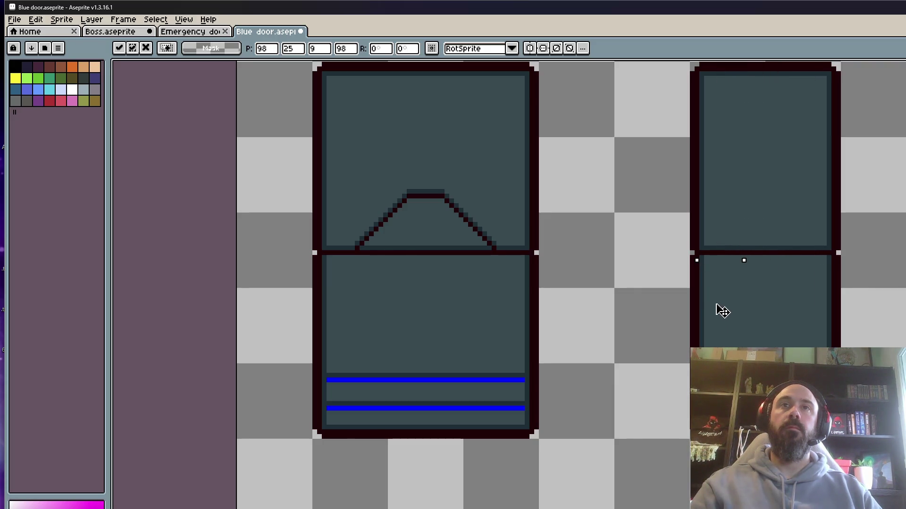
{"action": "scroll", "coordinate": [720, 310], "scroll_direction": "down", "scroll_amount": 3}
{"action": "key", "text": "Return"}
{"action": "key", "text": "ctrl+z"}
{"action": "key", "text": "ctrl+z"}
{"action": "key", "text": "ctrl+z"}
{"action": "key", "text": "ctrl+z"}
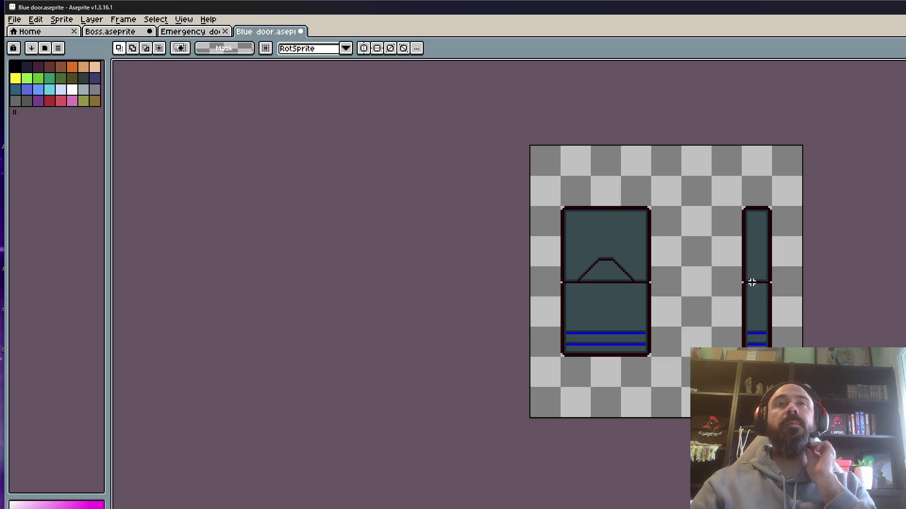
{"action": "scroll", "coordinate": [751, 282], "scroll_direction": "up", "scroll_amount": 1}
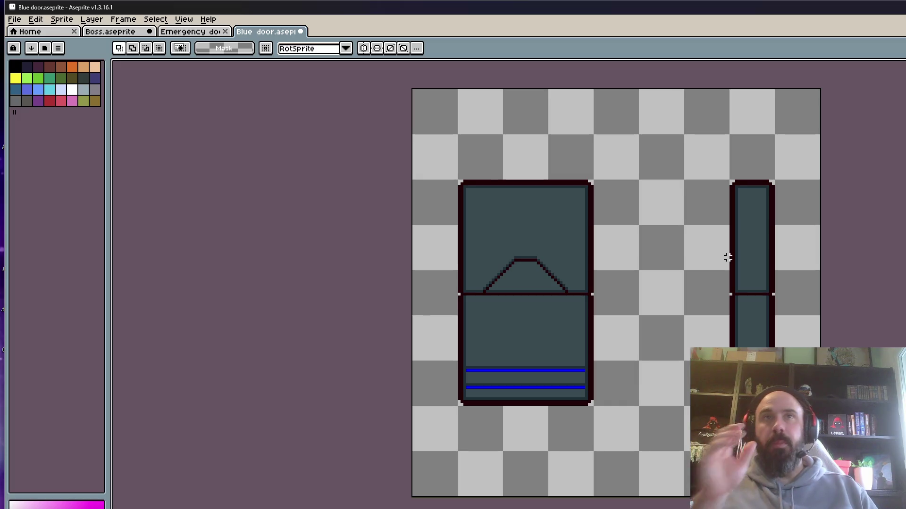
{"action": "scroll", "coordinate": [726, 257], "scroll_direction": "down", "scroll_amount": 1}
{"action": "scroll", "coordinate": [726, 258], "scroll_direction": "up", "scroll_amount": 1}
Shift the blue door's right side piece a few pixels to the right.
{"action": "scroll", "coordinate": [727, 258], "scroll_direction": "down", "scroll_amount": 3}
{"action": "scroll", "coordinate": [728, 257], "scroll_direction": "up", "scroll_amount": 3}
{"action": "scroll", "coordinate": [728, 255], "scroll_direction": "up", "scroll_amount": 1}
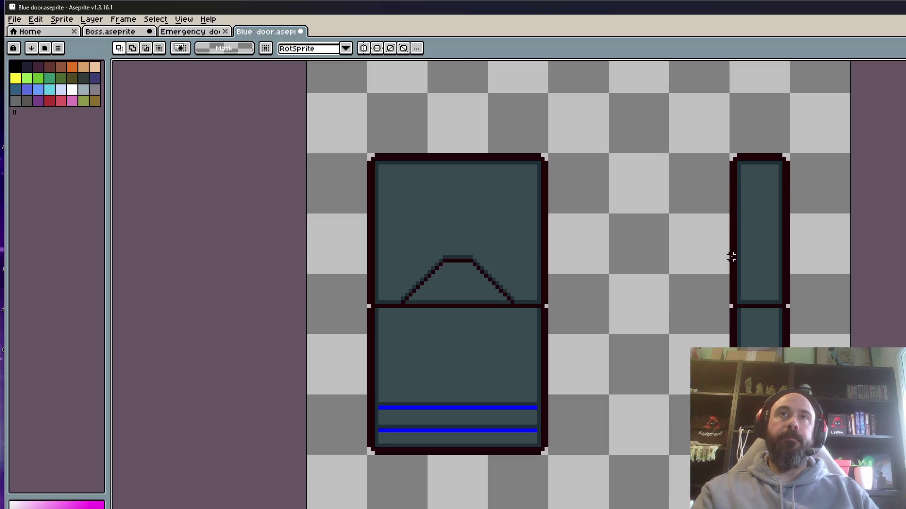
{"action": "mouse_move", "coordinate": [648, 121]}
{"action": "left_mouse_down"}
{"action": "mouse_move", "coordinate": [804, 465]}
{"action": "mouse_move", "coordinate": [825, 491]}
{"action": "left_mouse_up"}
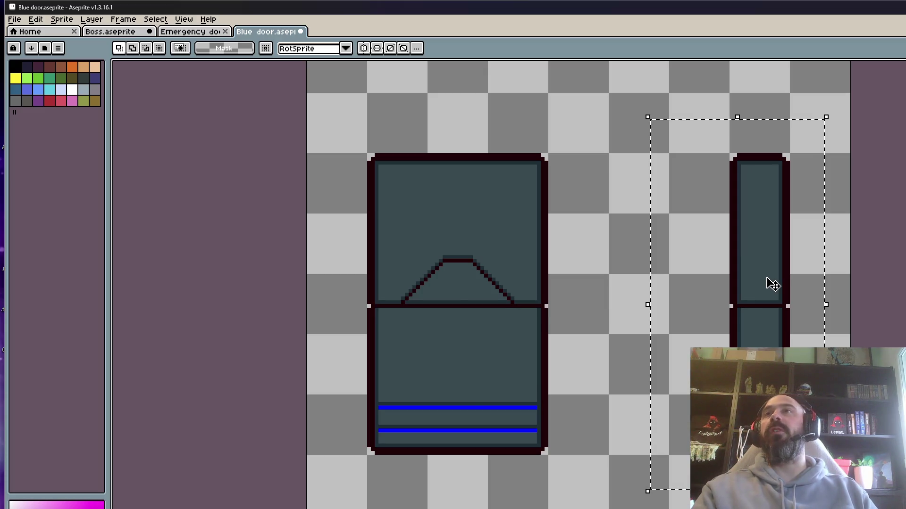
{"action": "scroll", "coordinate": [773, 285], "scroll_direction": "down", "scroll_amount": 1}
{"action": "key", "text": "ctrl+d"}
{"action": "scroll", "coordinate": [601, 234], "scroll_direction": "down", "scroll_amount": 1}
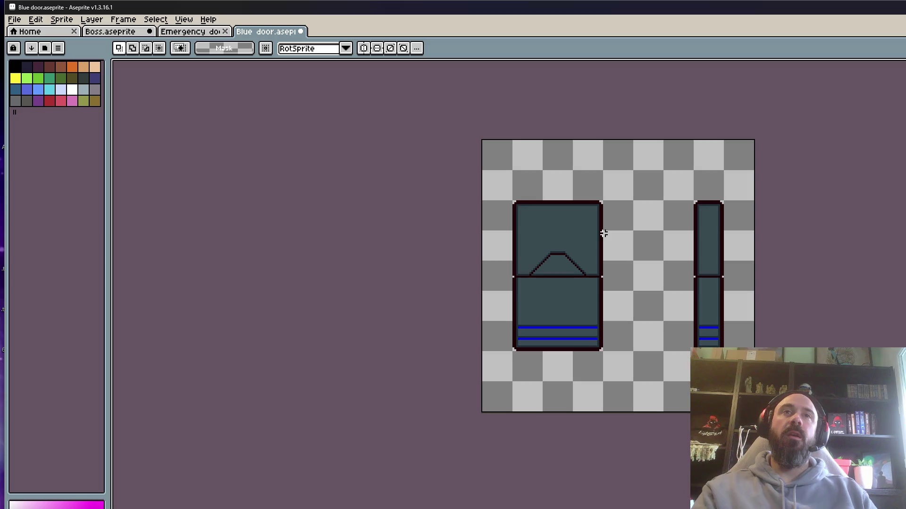
{"action": "scroll", "coordinate": [684, 230], "scroll_direction": "up", "scroll_amount": 1}
{"action": "mouse_move", "coordinate": [651, 154]}
{"action": "left_mouse_down"}
{"action": "mouse_move", "coordinate": [691, 404]}
{"action": "mouse_move", "coordinate": [709, 441]}
{"action": "left_mouse_up"}
{"action": "scroll", "coordinate": [700, 288], "scroll_direction": "up", "scroll_amount": 3}
{"action": "left_click_drag", "start_coordinate": [699, 288], "coordinate": [731, 292]}
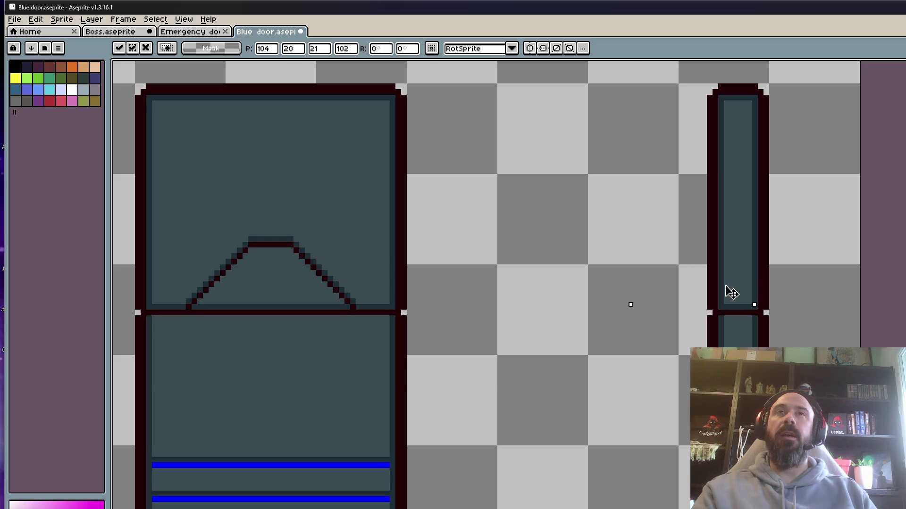
{"action": "key", "text": "Return"}
Place a copy of the side piece just to its left.
{"action": "scroll", "coordinate": [718, 264], "scroll_direction": "down", "scroll_amount": 1}
{"action": "mouse_move", "coordinate": [673, 77]}
{"action": "left_mouse_down"}
{"action": "mouse_move", "coordinate": [724, 158]}
{"action": "mouse_move", "coordinate": [809, 508]}
{"action": "left_mouse_up"}
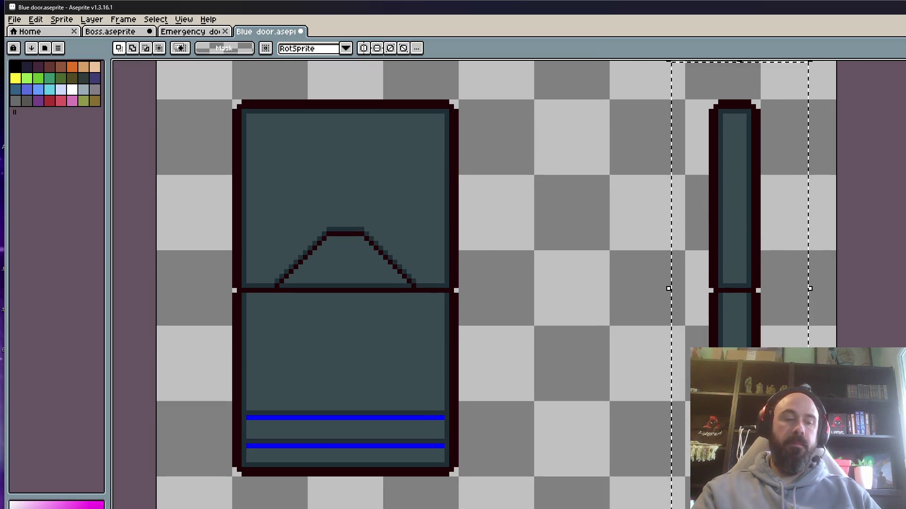
{"action": "left_click_drag", "start_coordinate": [727, 382], "coordinate": [630, 388]}
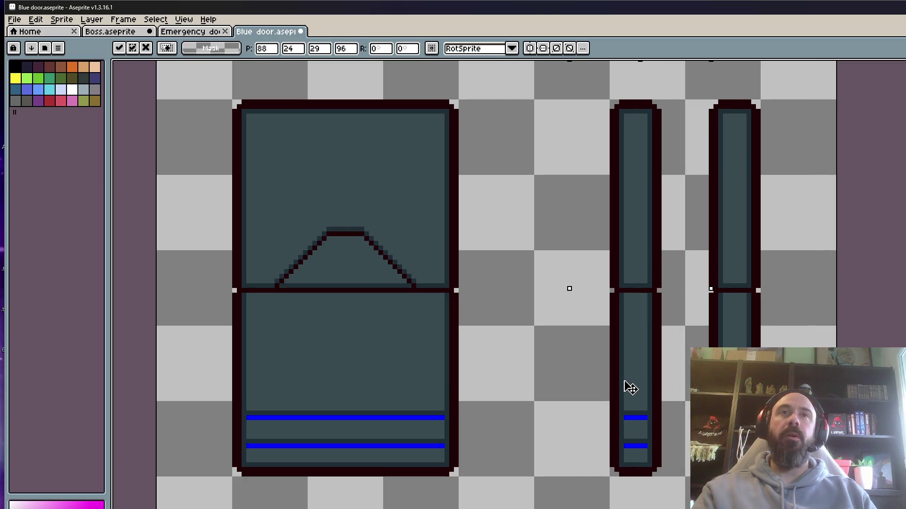
{"action": "key", "text": "Return"}
Move both narrow pieces into position together, then return to the Emergency door sprite.
{"action": "scroll", "coordinate": [655, 296], "scroll_direction": "down", "scroll_amount": 1}
{"action": "mouse_move", "coordinate": [590, 95]}
{"action": "left_mouse_down"}
{"action": "mouse_move", "coordinate": [760, 271]}
{"action": "mouse_move", "coordinate": [764, 291]}
{"action": "left_mouse_up"}
{"action": "scroll", "coordinate": [716, 245], "scroll_direction": "down", "scroll_amount": 1}
{"action": "scroll", "coordinate": [716, 245], "scroll_direction": "up", "scroll_amount": 2}
{"action": "mouse_move", "coordinate": [552, 85]}
{"action": "left_mouse_down"}
{"action": "mouse_move", "coordinate": [784, 289]}
{"action": "mouse_move", "coordinate": [786, 307]}
{"action": "left_mouse_up"}
{"action": "mouse_move", "coordinate": [747, 278]}
{"action": "left_mouse_down"}
{"action": "mouse_move", "coordinate": [742, 238]}
{"action": "mouse_move", "coordinate": [753, 185]}
{"action": "mouse_move", "coordinate": [749, 281]}
{"action": "left_mouse_up"}
{"action": "key", "text": "Return"}
{"action": "key", "text": "ctrl+d"}
{"action": "left_click", "coordinate": [207, 31]}
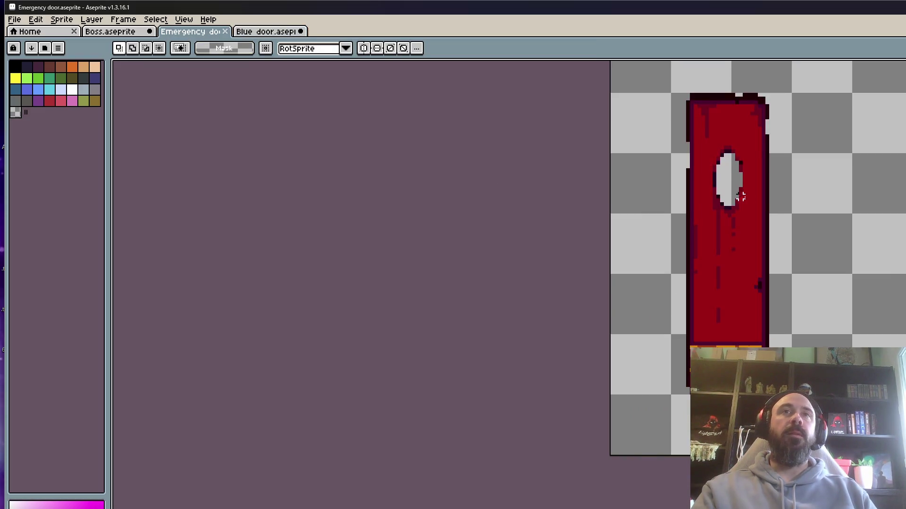
On the door's side-view frame, shift the red door panel to the left.
{"action": "scroll", "coordinate": [741, 196], "scroll_direction": "down", "scroll_amount": 1}
{"action": "key", "text": "Right"}
{"action": "scroll", "coordinate": [755, 226], "scroll_direction": "up", "scroll_amount": 1}
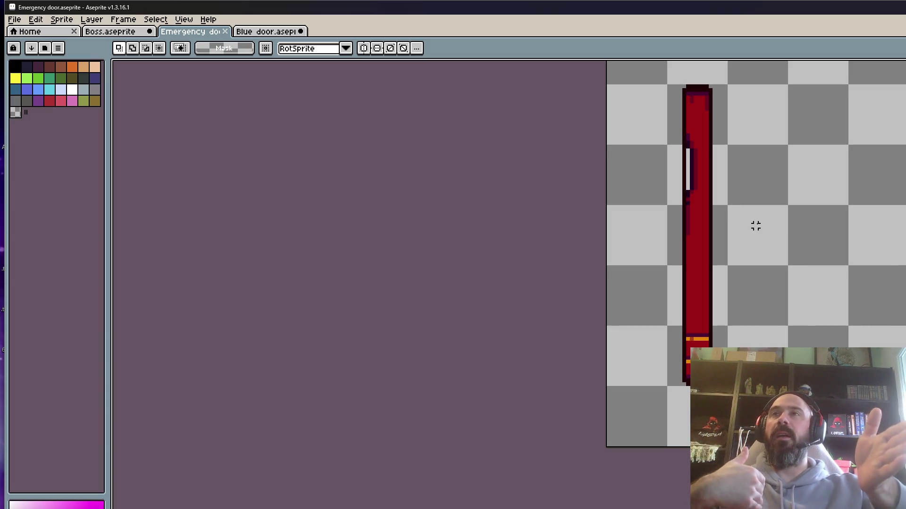
{"action": "left_click_drag", "start_coordinate": [612, 131], "coordinate": [785, 494]}
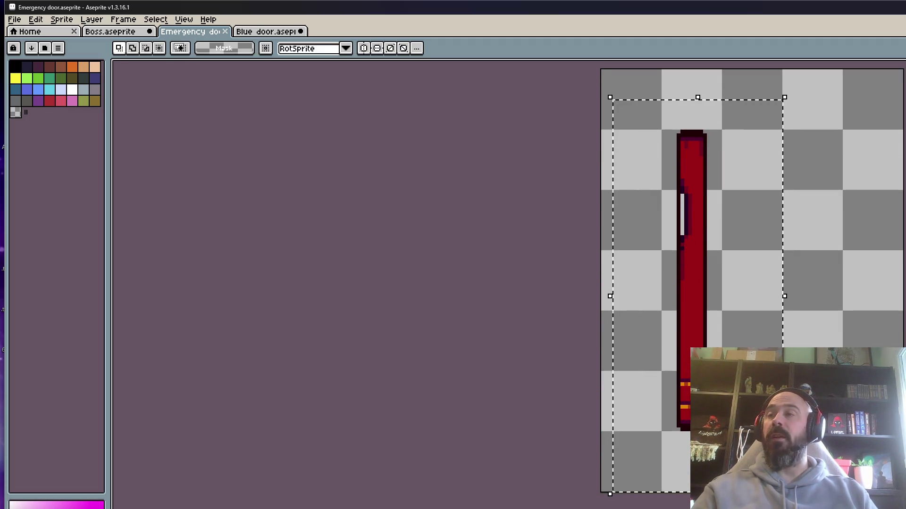
{"action": "left_click", "coordinate": [693, 242]}
{"action": "left_click_drag", "start_coordinate": [633, 89], "coordinate": [723, 294]}
{"action": "scroll", "coordinate": [723, 295], "scroll_direction": "up", "scroll_amount": 1}
{"action": "left_click_drag", "start_coordinate": [682, 394], "coordinate": [663, 395]}
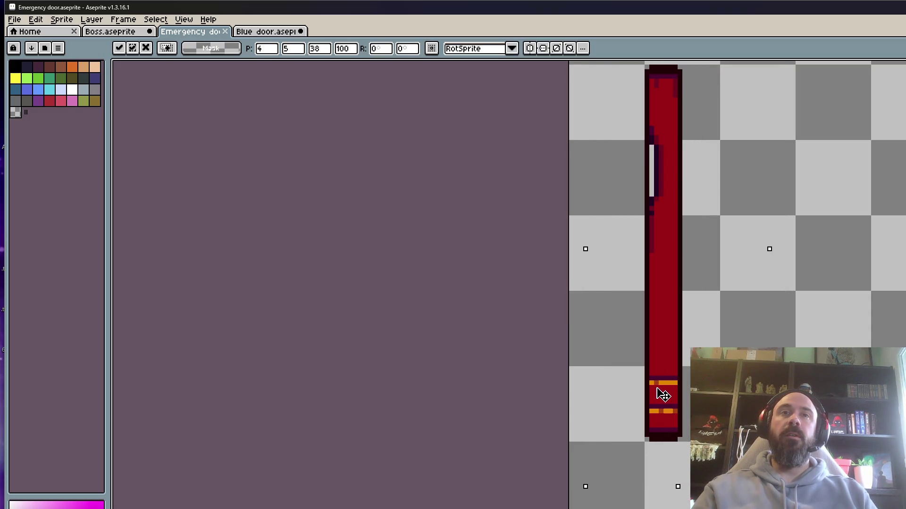
{"action": "key", "text": "Return"}
Place a duplicate of the red door panel to the right of the original.
{"action": "scroll", "coordinate": [628, 232], "scroll_direction": "down", "scroll_amount": 1}
{"action": "mouse_move", "coordinate": [592, 81]}
{"action": "left_mouse_down"}
{"action": "mouse_move", "coordinate": [657, 186]}
{"action": "mouse_move", "coordinate": [762, 418]}
{"action": "left_mouse_up"}
{"action": "mouse_move", "coordinate": [681, 316]}
{"action": "left_mouse_down"}
{"action": "mouse_move", "coordinate": [739, 303]}
{"action": "mouse_move", "coordinate": [765, 311]}
{"action": "mouse_move", "coordinate": [744, 299]}
{"action": "mouse_move", "coordinate": [764, 273]}
{"action": "mouse_move", "coordinate": [764, 283]}
{"action": "mouse_move", "coordinate": [752, 283]}
{"action": "left_mouse_up"}
{"action": "key", "text": "Return"}
{"action": "scroll", "coordinate": [751, 291], "scroll_direction": "down", "scroll_amount": 3}
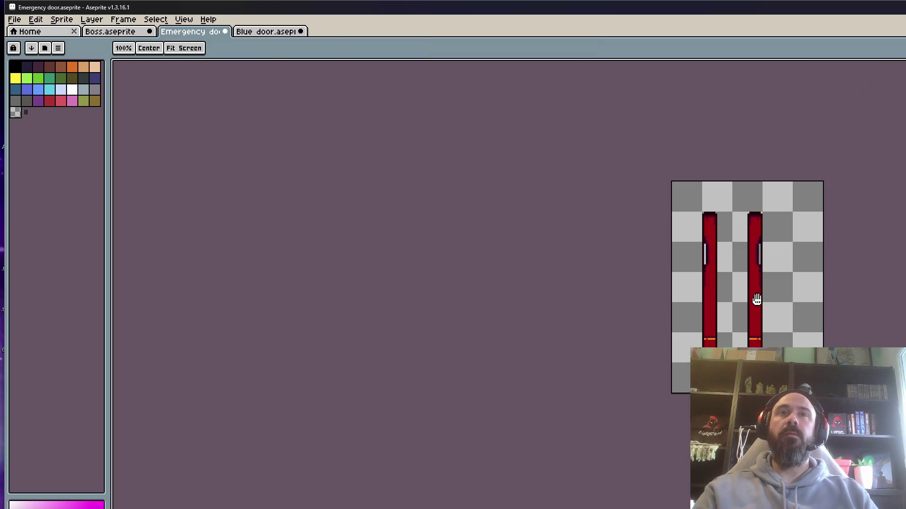
{"action": "scroll", "coordinate": [741, 202], "scroll_direction": "up", "scroll_amount": 2}
{"action": "mouse_move", "coordinate": [731, 182]}
{"action": "left_mouse_down"}
{"action": "mouse_move", "coordinate": [826, 425]}
{"action": "mouse_move", "coordinate": [825, 451]}
{"action": "mouse_move", "coordinate": [878, 424]}
{"action": "left_mouse_up"}
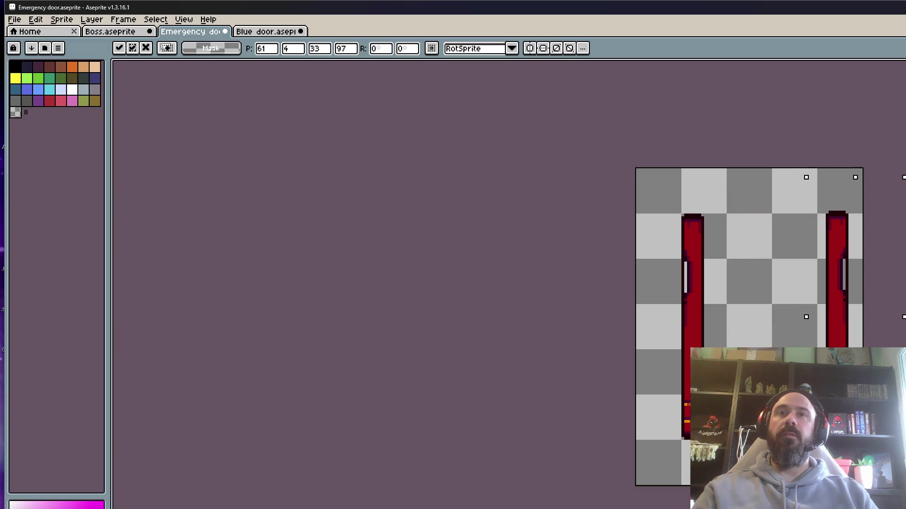
{"action": "key", "text": "Escape"}
{"action": "key", "text": "ctrl+d"}
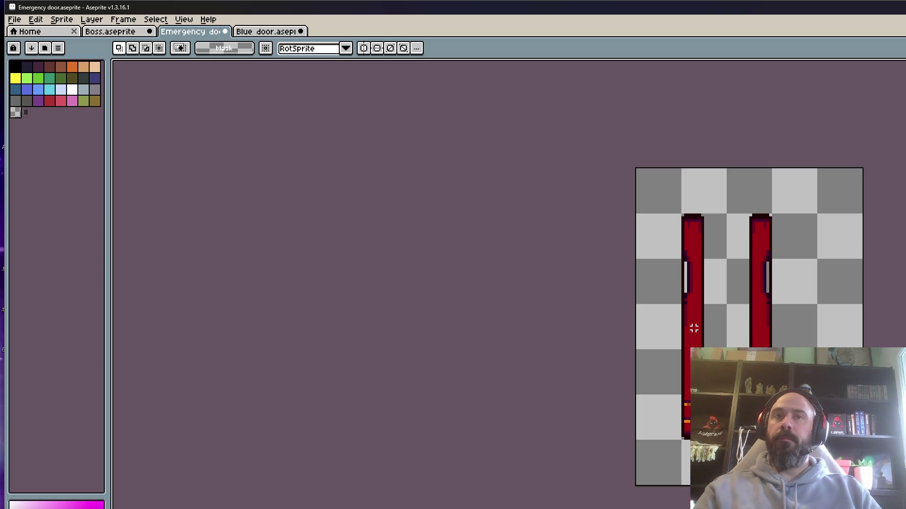
Widen the left door panel to about 40 px.
{"action": "scroll", "coordinate": [725, 322], "scroll_direction": "up", "scroll_amount": 1}
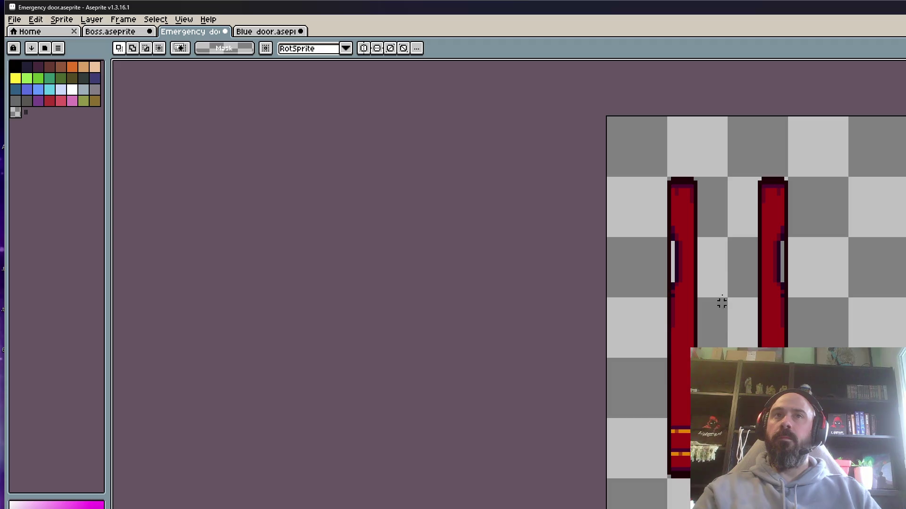
{"action": "scroll", "coordinate": [702, 261], "scroll_direction": "down", "scroll_amount": 1}
{"action": "scroll", "coordinate": [703, 261], "scroll_direction": "up", "scroll_amount": 1}
{"action": "left_click_drag", "start_coordinate": [661, 151], "coordinate": [717, 508]}
{"action": "left_click", "coordinate": [693, 334]}
{"action": "mouse_move", "coordinate": [634, 133]}
{"action": "left_mouse_down"}
{"action": "mouse_move", "coordinate": [661, 182]}
{"action": "mouse_move", "coordinate": [730, 496]}
{"action": "left_mouse_up"}
{"action": "left_click_drag", "start_coordinate": [729, 315], "coordinate": [793, 326]}
{"action": "left_click_drag", "start_coordinate": [737, 347], "coordinate": [717, 347]}
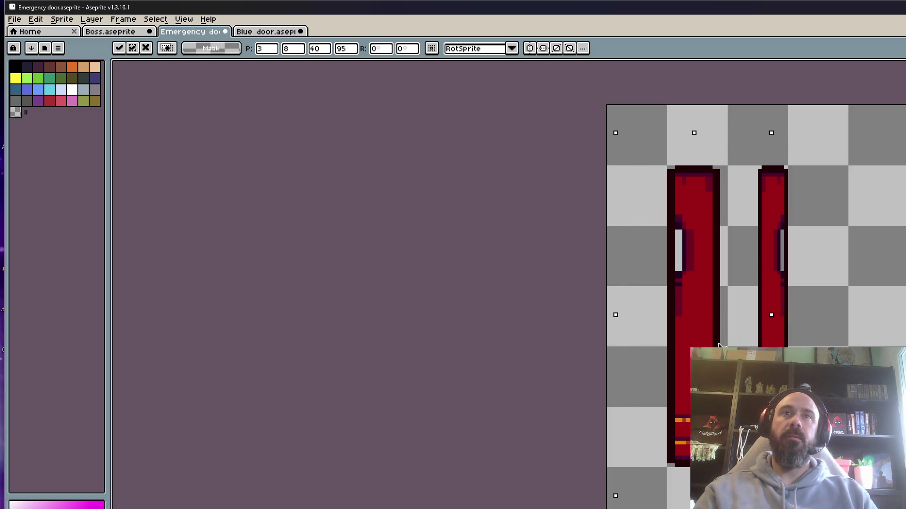
{"action": "key", "text": "Return"}
Widen the right door panel to match.
{"action": "left_click_drag", "start_coordinate": [739, 147], "coordinate": [831, 332]}
{"action": "left_click_drag", "start_coordinate": [751, 304], "coordinate": [748, 303]}
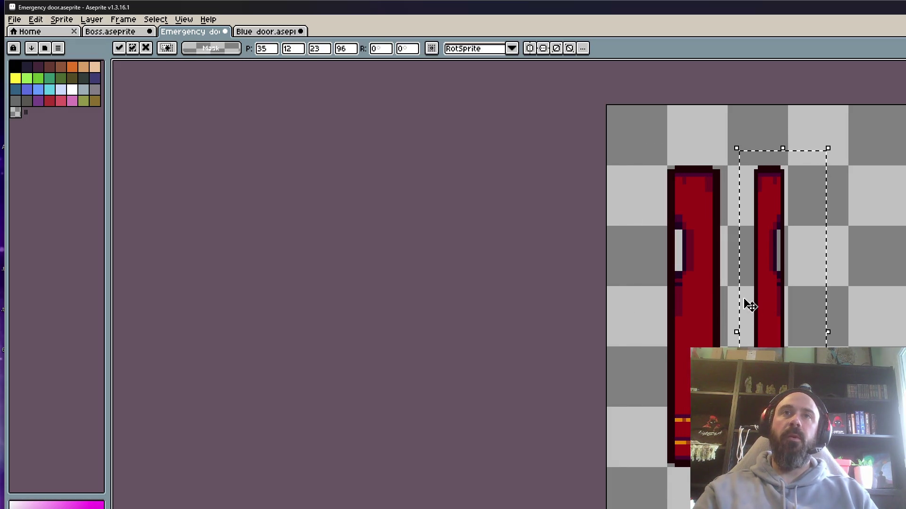
{"action": "mouse_move", "coordinate": [831, 333]}
{"action": "left_mouse_down"}
{"action": "mouse_move", "coordinate": [901, 339]}
{"action": "mouse_move", "coordinate": [872, 341]}
{"action": "left_mouse_up"}
{"action": "key", "text": "Right"}
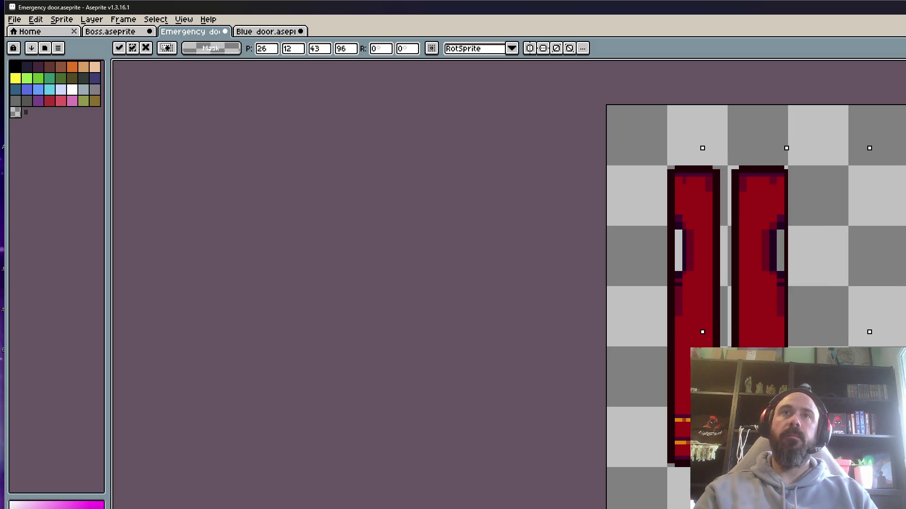
{"action": "key", "text": "Return"}
Stretch the left panel rightward and the right panel leftward so they meet.
{"action": "mouse_move", "coordinate": [626, 112]}
{"action": "left_mouse_down"}
{"action": "mouse_move", "coordinate": [740, 494]}
{"action": "mouse_move", "coordinate": [729, 495]}
{"action": "left_mouse_up"}
{"action": "mouse_move", "coordinate": [732, 304]}
{"action": "left_mouse_down"}
{"action": "mouse_move", "coordinate": [748, 307]}
{"action": "mouse_move", "coordinate": [736, 313]}
{"action": "left_mouse_up"}
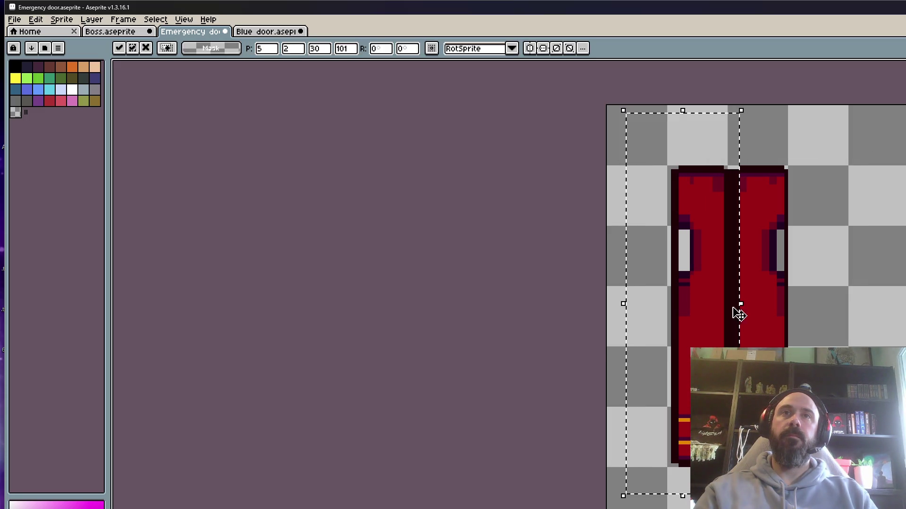
{"action": "key", "text": "Return"}
{"action": "mouse_move", "coordinate": [732, 163]}
{"action": "left_mouse_down"}
{"action": "mouse_move", "coordinate": [815, 318]}
{"action": "mouse_move", "coordinate": [892, 327]}
{"action": "left_mouse_up"}
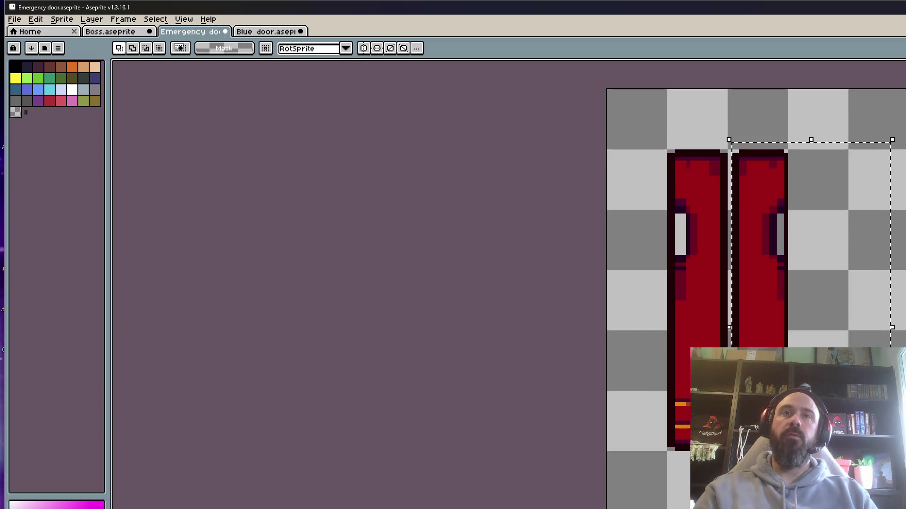
{"action": "left_click_drag", "start_coordinate": [717, 323], "coordinate": [722, 333]}
{"action": "key", "text": "Return"}
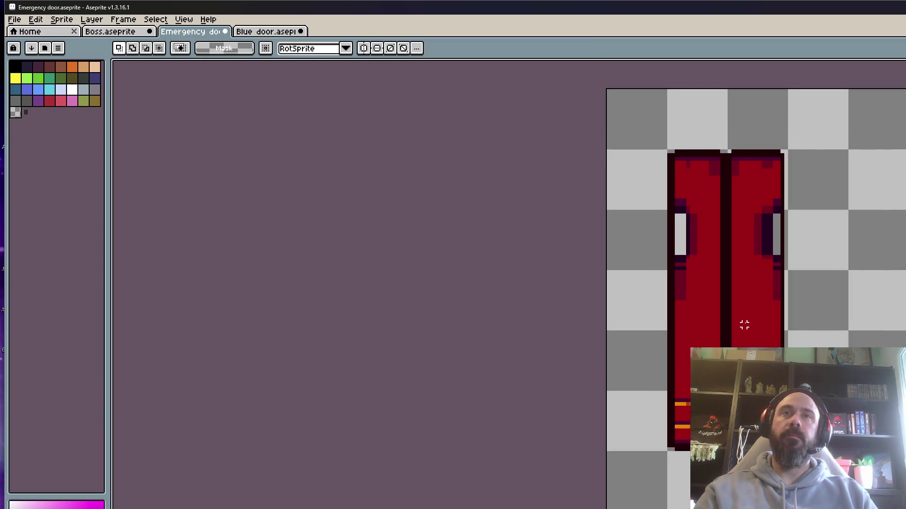
{"action": "scroll", "coordinate": [784, 339], "scroll_direction": "down", "scroll_amount": 4}
{"action": "scroll", "coordinate": [784, 338], "scroll_direction": "up", "scroll_amount": 4}
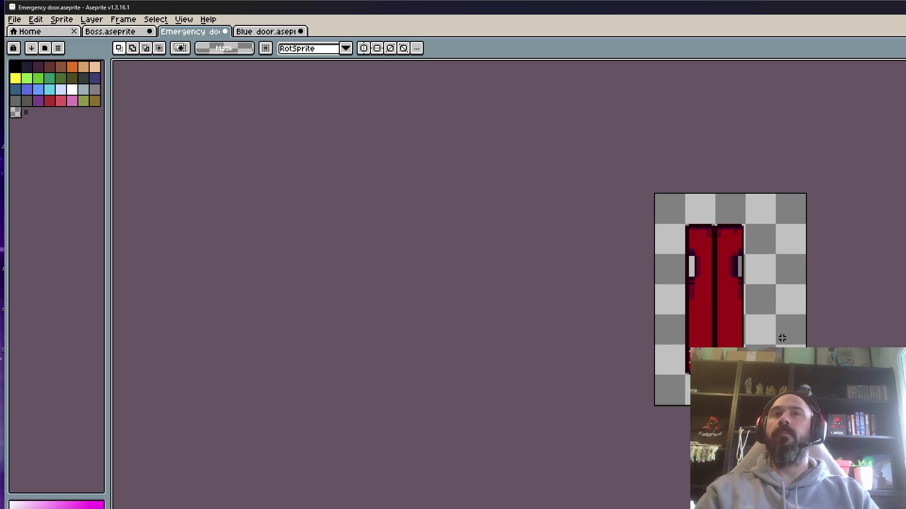
{"action": "scroll", "coordinate": [726, 322], "scroll_direction": "up", "scroll_amount": 1}
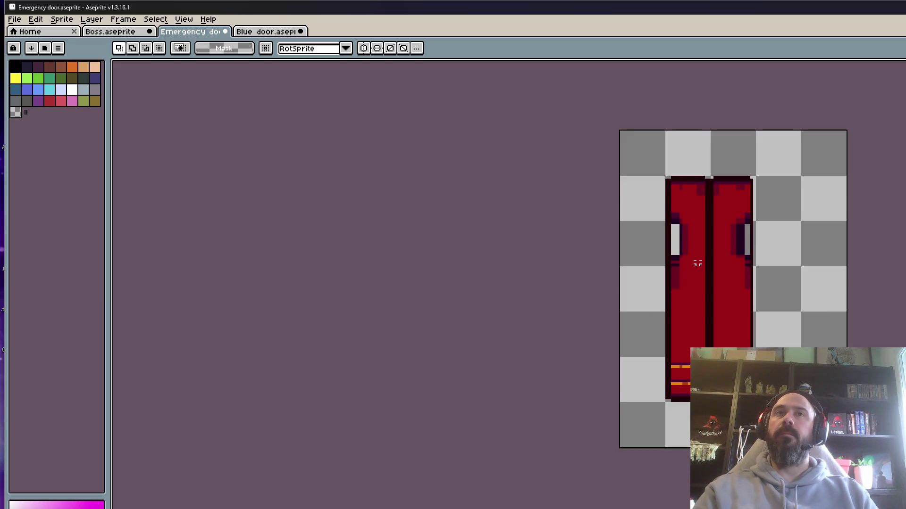
{"action": "key", "text": "Return"}
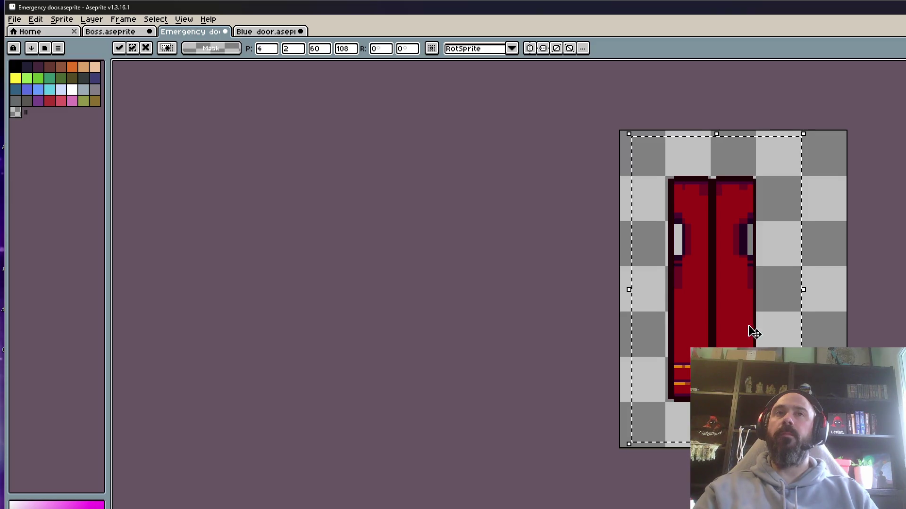
Slide the right door half right and the left door half left.
{"action": "left_click_drag", "start_coordinate": [709, 154], "coordinate": [786, 449]}
{"action": "left_click_drag", "start_coordinate": [736, 329], "coordinate": [764, 328]}
{"action": "key", "text": "Return"}
{"action": "left_click_drag", "start_coordinate": [632, 144], "coordinate": [727, 449]}
{"action": "left_click_drag", "start_coordinate": [693, 360], "coordinate": [658, 360]}
{"action": "key", "text": "Return"}
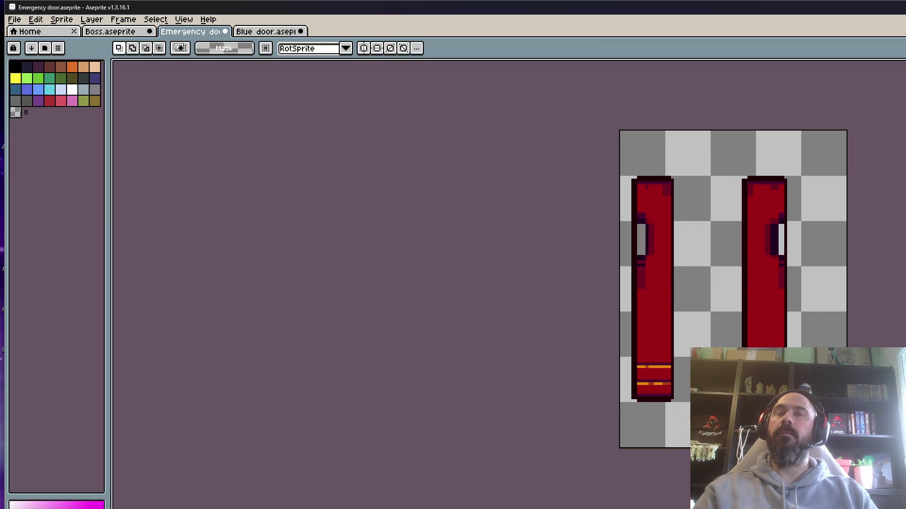
Bring the two door halves together, closing the gap at the central seam.
{"action": "scroll", "coordinate": [727, 334], "scroll_direction": "down", "scroll_amount": 1}
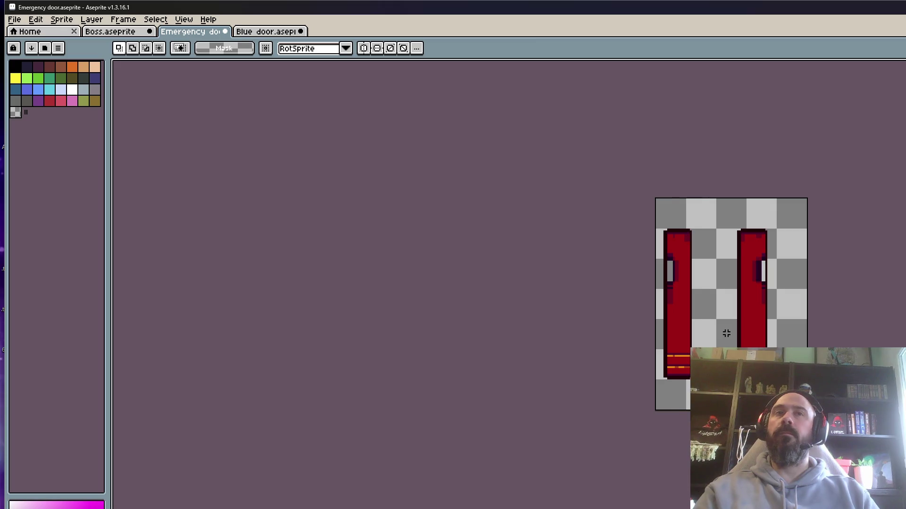
{"action": "left_click_drag", "start_coordinate": [657, 204], "coordinate": [724, 410]}
{"action": "left_click_drag", "start_coordinate": [702, 333], "coordinate": [727, 334]}
{"action": "left_click_drag", "start_coordinate": [788, 412], "coordinate": [735, 214]}
{"action": "left_click_drag", "start_coordinate": [753, 338], "coordinate": [733, 339]}
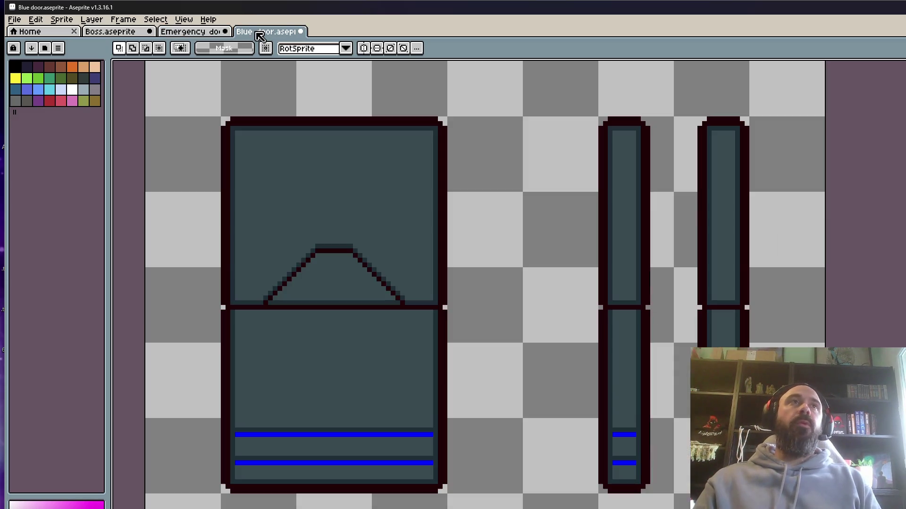
{"action": "left_click", "coordinate": [255, 31]}
{"action": "scroll", "coordinate": [667, 204], "scroll_direction": "down", "scroll_amount": 1}
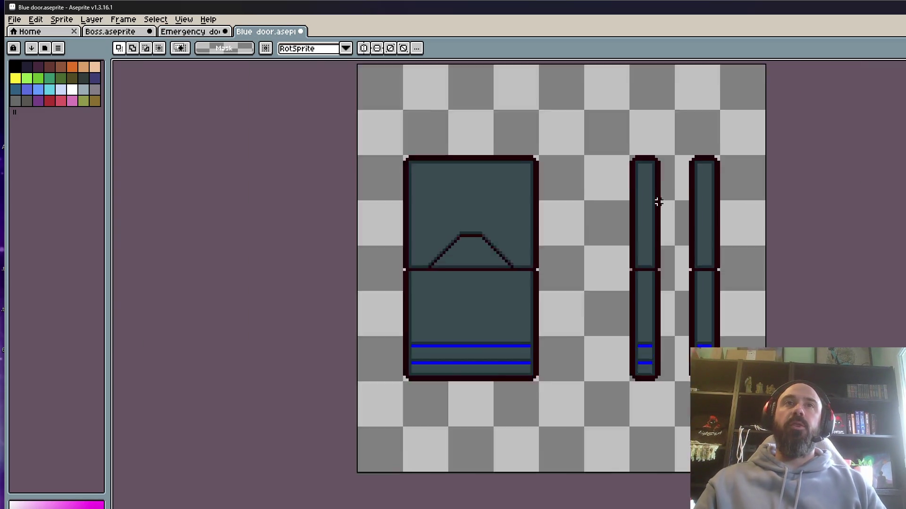
{"action": "scroll", "coordinate": [613, 141], "scroll_direction": "up", "scroll_amount": 1}
{"action": "left_click_drag", "start_coordinate": [584, 104], "coordinate": [766, 479]}
{"action": "scroll", "coordinate": [694, 263], "scroll_direction": "down", "scroll_amount": 1}
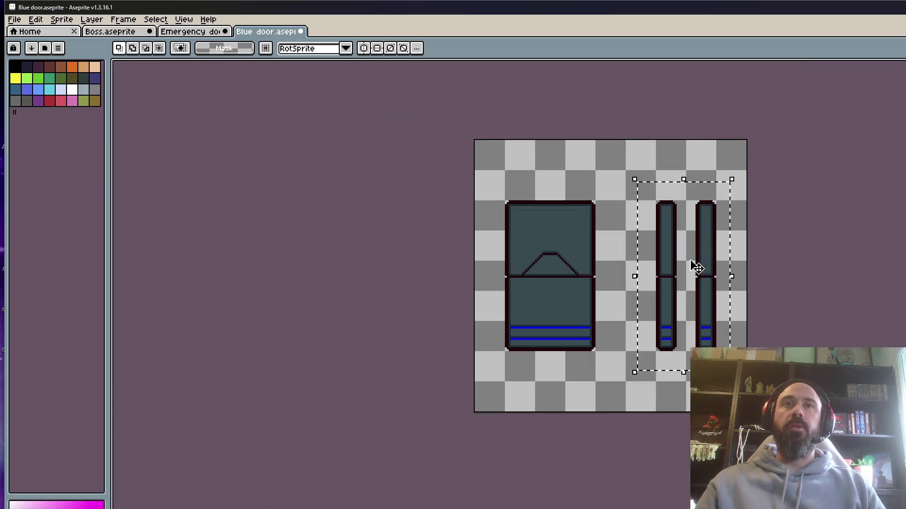
{"action": "scroll", "coordinate": [679, 233], "scroll_direction": "up", "scroll_amount": 1}
{"action": "scroll", "coordinate": [673, 178], "scroll_direction": "up", "scroll_amount": 1}
{"action": "mouse_move", "coordinate": [627, 140]}
{"action": "left_mouse_down"}
{"action": "mouse_move", "coordinate": [701, 246]}
{"action": "mouse_move", "coordinate": [732, 317]}
{"action": "left_mouse_up"}
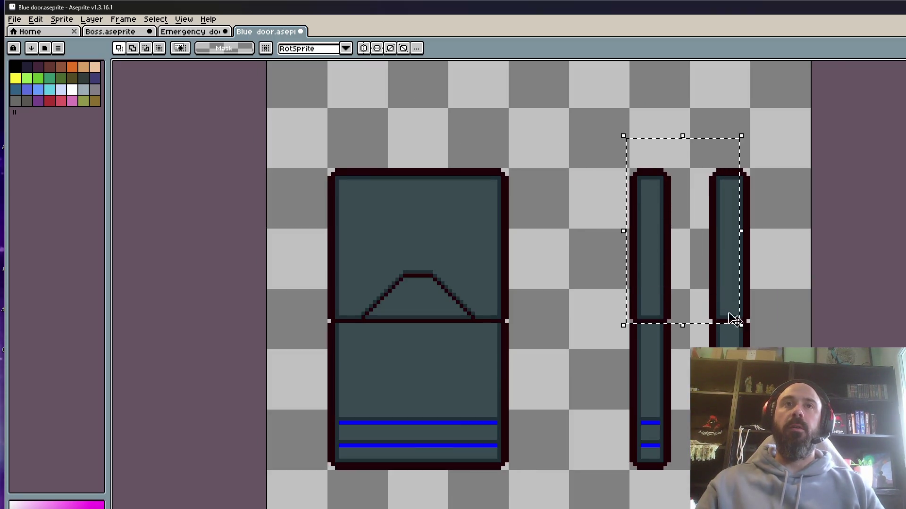
{"action": "left_click", "coordinate": [697, 265]}
{"action": "scroll", "coordinate": [697, 265], "scroll_direction": "up", "scroll_amount": 1}
{"action": "scroll", "coordinate": [698, 267], "scroll_direction": "down", "scroll_amount": 2}
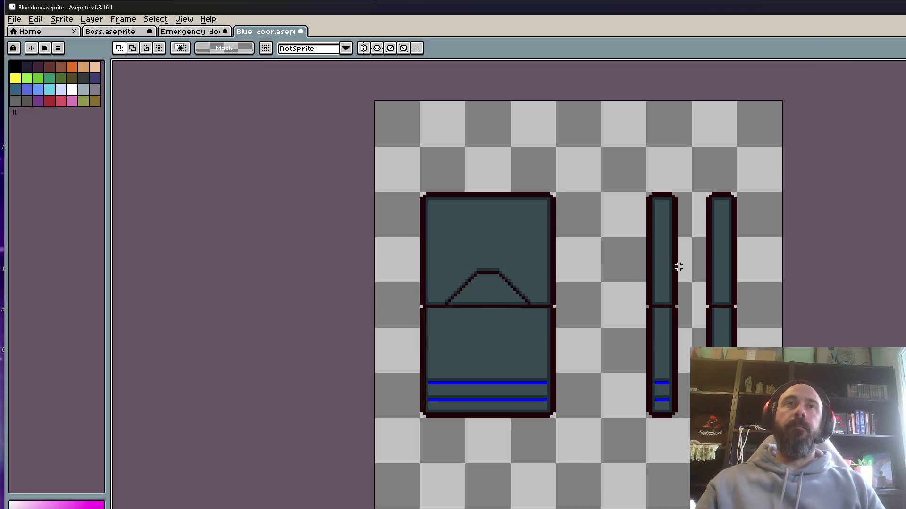
{"action": "scroll", "coordinate": [678, 267], "scroll_direction": "down", "scroll_amount": 1}
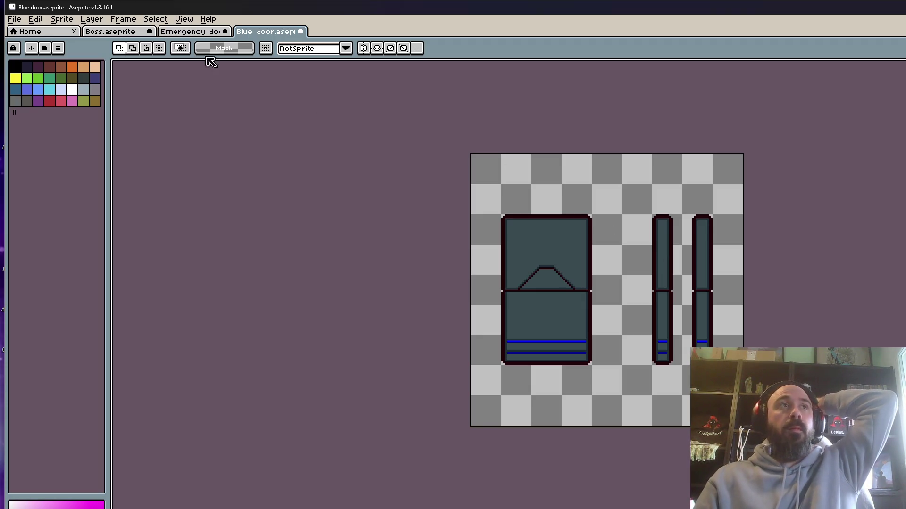
{"action": "left_click", "coordinate": [193, 31]}
{"action": "scroll", "coordinate": [722, 298], "scroll_direction": "up", "scroll_amount": 1}
{"action": "left_click", "coordinate": [841, 302]}
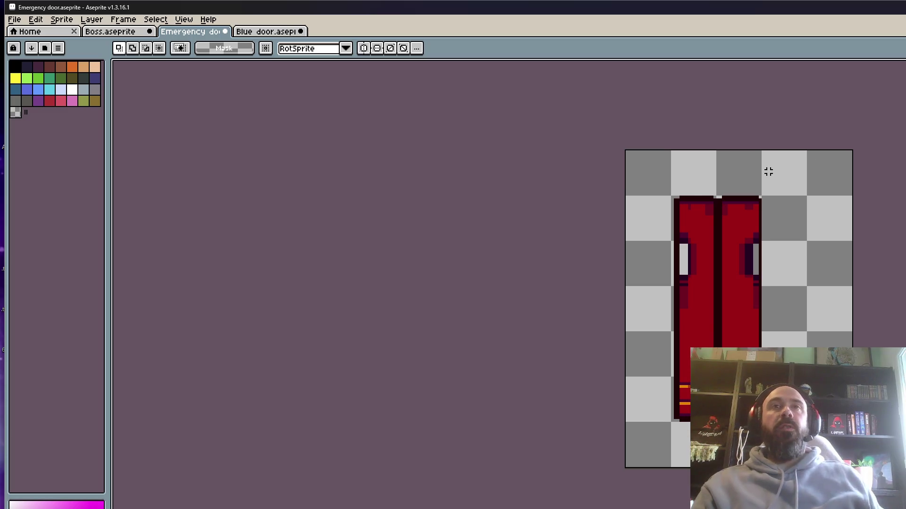
Try narrowing the red door halves, then undo back to the single panel.
{"action": "scroll", "coordinate": [768, 170], "scroll_direction": "down", "scroll_amount": 2}
{"action": "scroll", "coordinate": [771, 193], "scroll_direction": "up", "scroll_amount": 2}
{"action": "scroll", "coordinate": [758, 194], "scroll_direction": "down", "scroll_amount": 2}
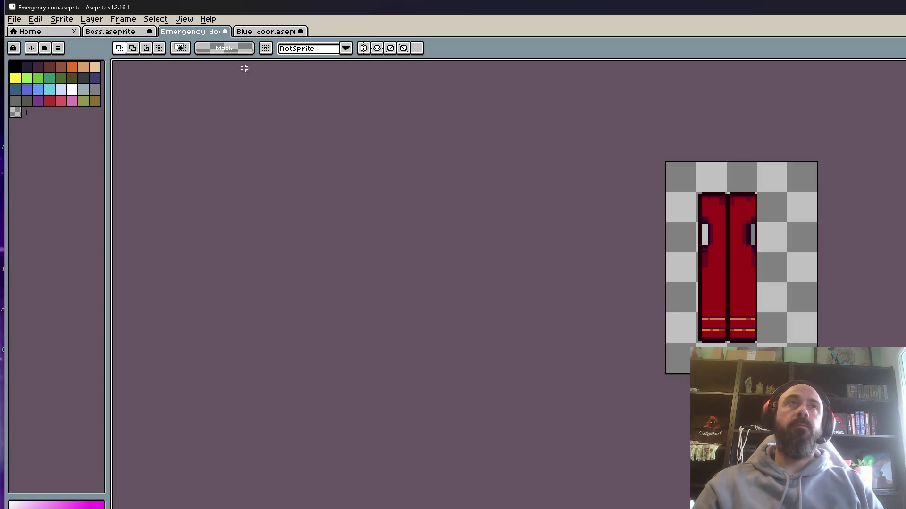
{"action": "left_click_drag", "start_coordinate": [672, 164], "coordinate": [789, 372]}
{"action": "left_click_drag", "start_coordinate": [789, 267], "coordinate": [802, 184]}
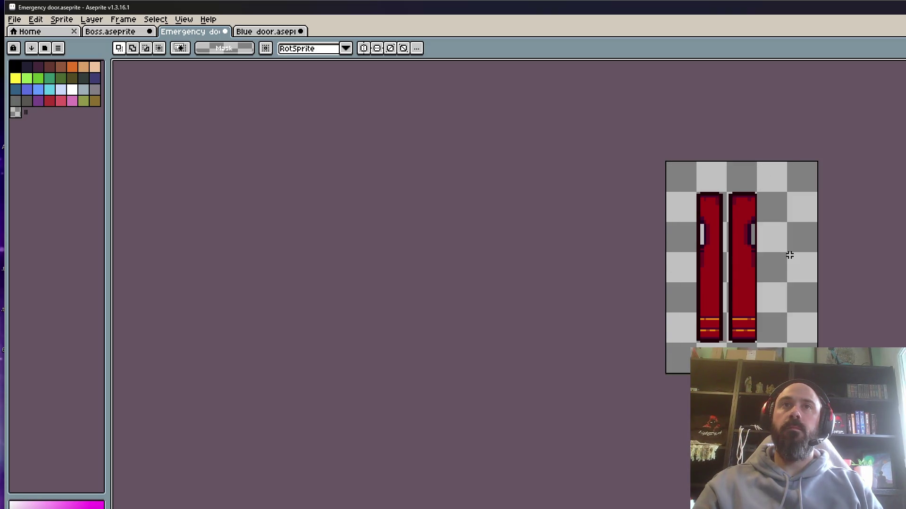
{"action": "left_click_drag", "start_coordinate": [788, 255], "coordinate": [789, 254]}
{"action": "key", "text": "ctrl+z"}
{"action": "key", "text": "ctrl+z"}
{"action": "key", "text": "ctrl+z"}
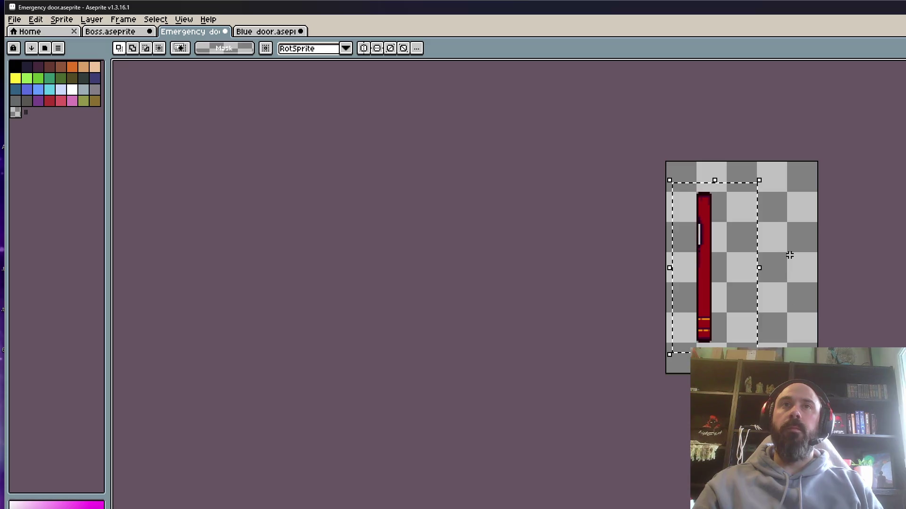
{"action": "key", "text": "ctrl+z"}
{"action": "key", "text": "ctrl+z"}
{"action": "key", "text": "ctrl+z"}
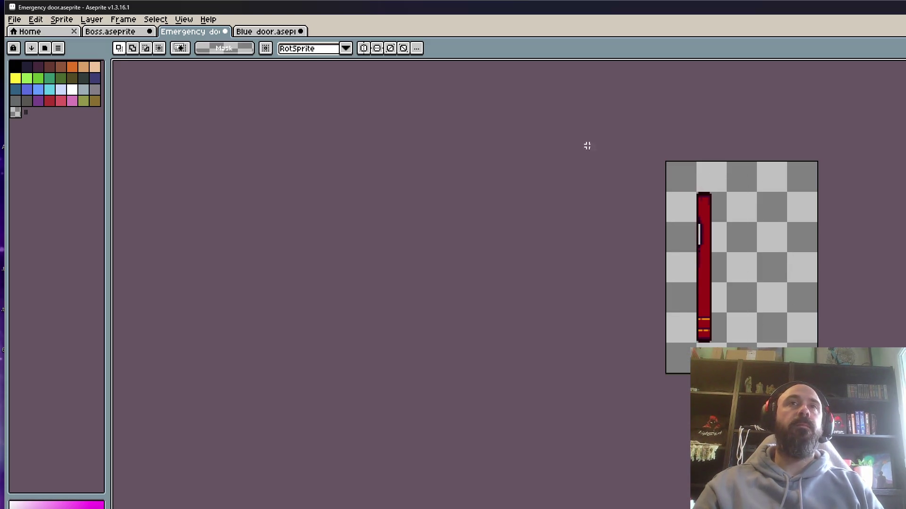
Inspect the Blue door sprite, then move through the Emergency door file to the Boss file.
{"action": "left_click", "coordinate": [261, 32]}
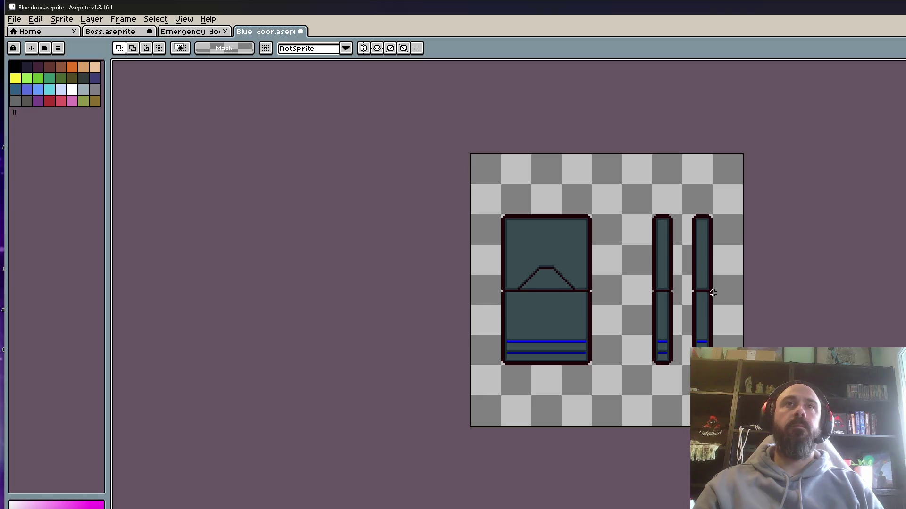
{"action": "scroll", "coordinate": [690, 281], "scroll_direction": "up", "scroll_amount": 1}
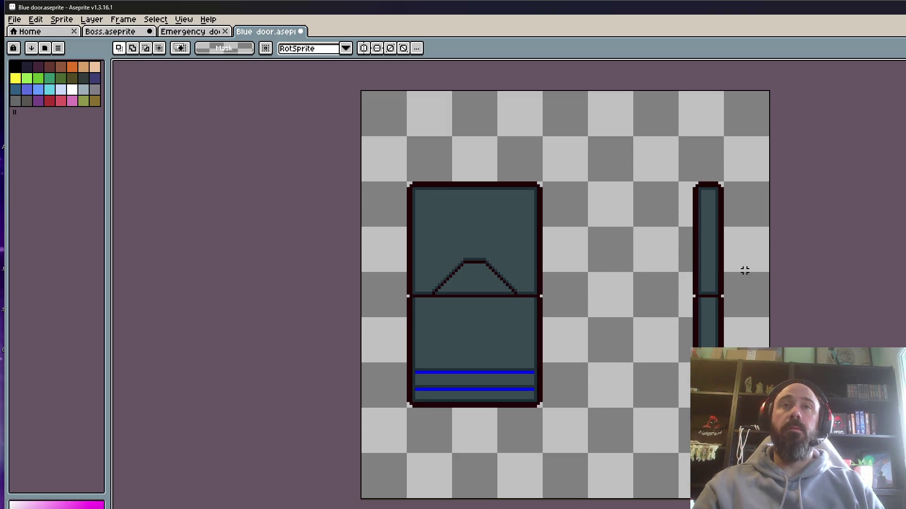
{"action": "scroll", "coordinate": [745, 270], "scroll_direction": "down", "scroll_amount": 3}
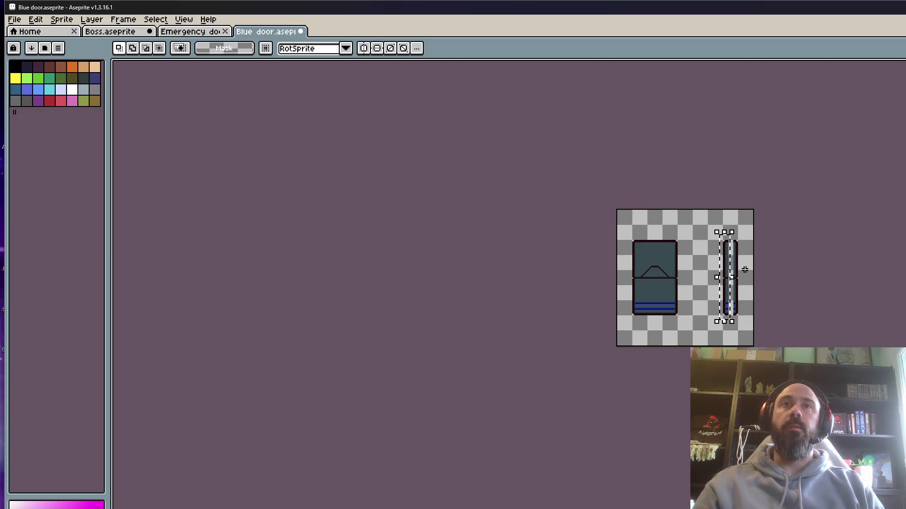
{"action": "scroll", "coordinate": [744, 269], "scroll_direction": "up", "scroll_amount": 3}
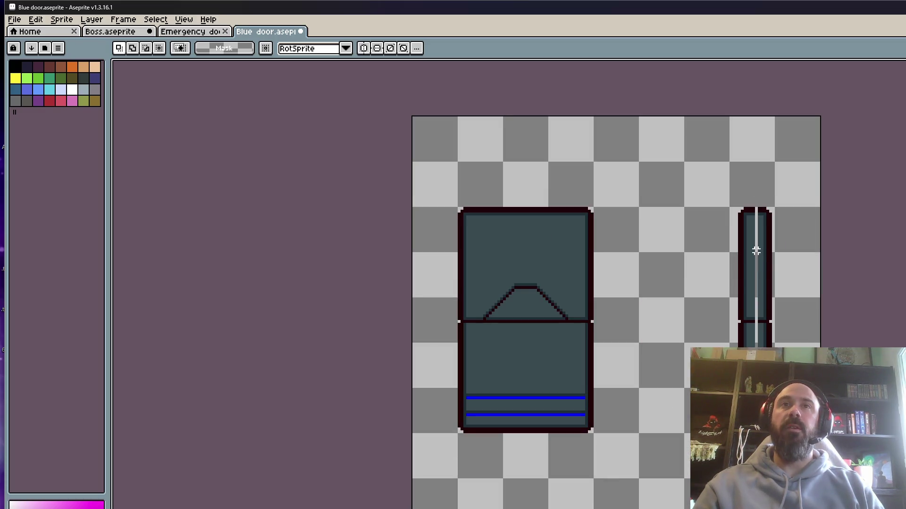
{"action": "scroll", "coordinate": [756, 251], "scroll_direction": "down", "scroll_amount": 1}
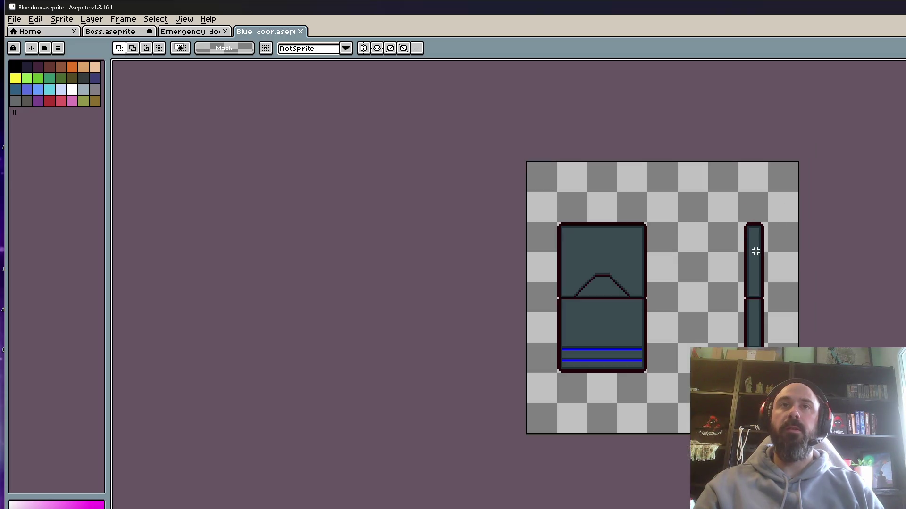
{"action": "scroll", "coordinate": [747, 260], "scroll_direction": "up", "scroll_amount": 2}
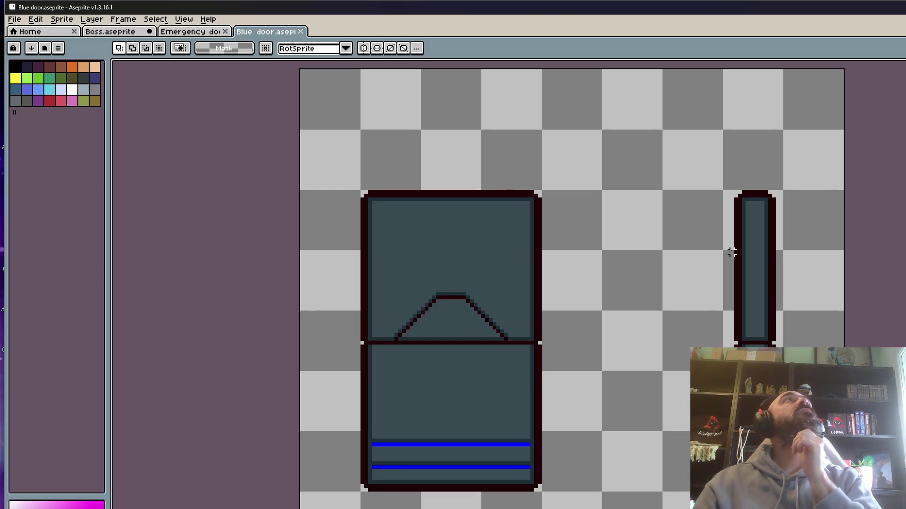
{"action": "scroll", "coordinate": [732, 253], "scroll_direction": "down", "scroll_amount": 1}
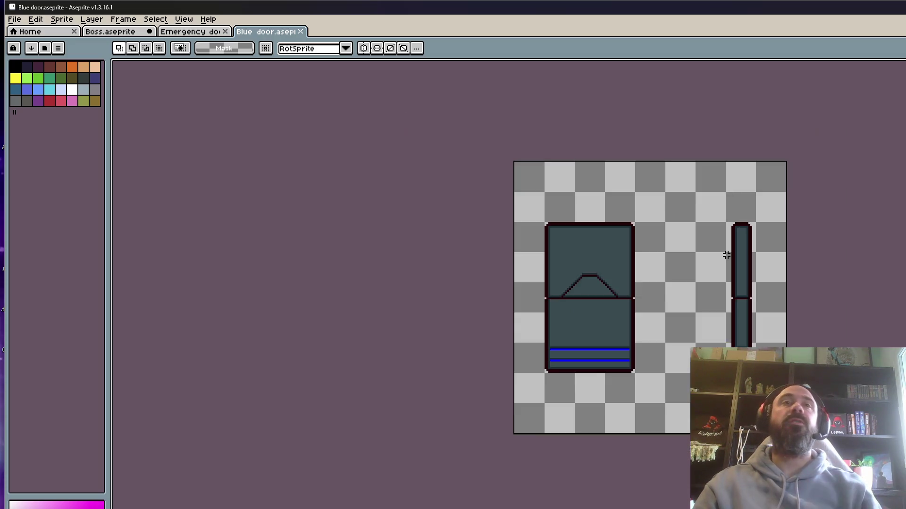
{"action": "left_click", "coordinate": [205, 32]}
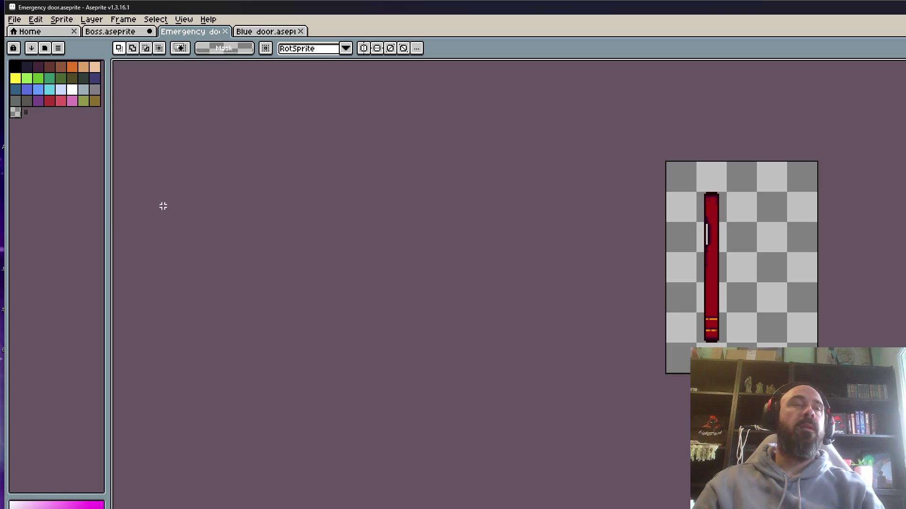
{"action": "left_click", "coordinate": [120, 32]}
{"action": "key", "text": "Right"}
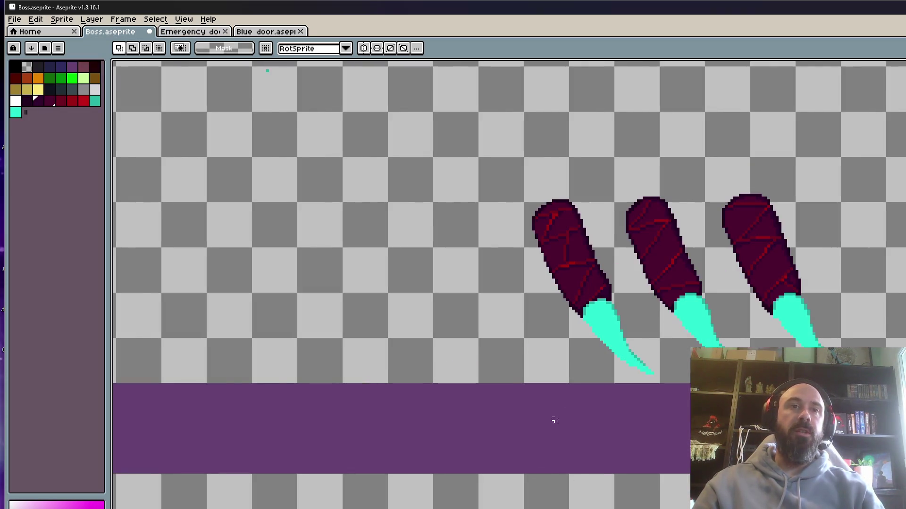
{"action": "scroll", "coordinate": [655, 357], "scroll_direction": "up", "scroll_amount": 1}
{"action": "scroll", "coordinate": [655, 357], "scroll_direction": "down", "scroll_amount": 1}
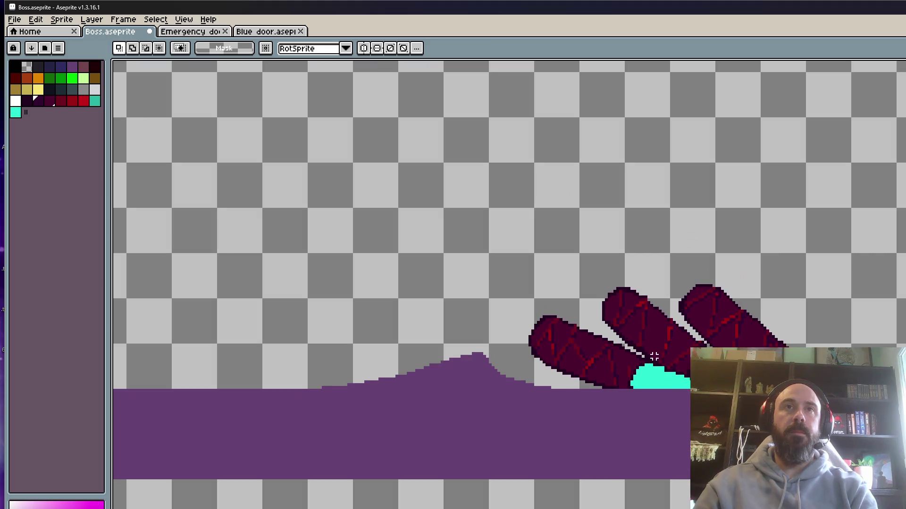
{"action": "scroll", "coordinate": [533, 316], "scroll_direction": "up", "scroll_amount": 3}
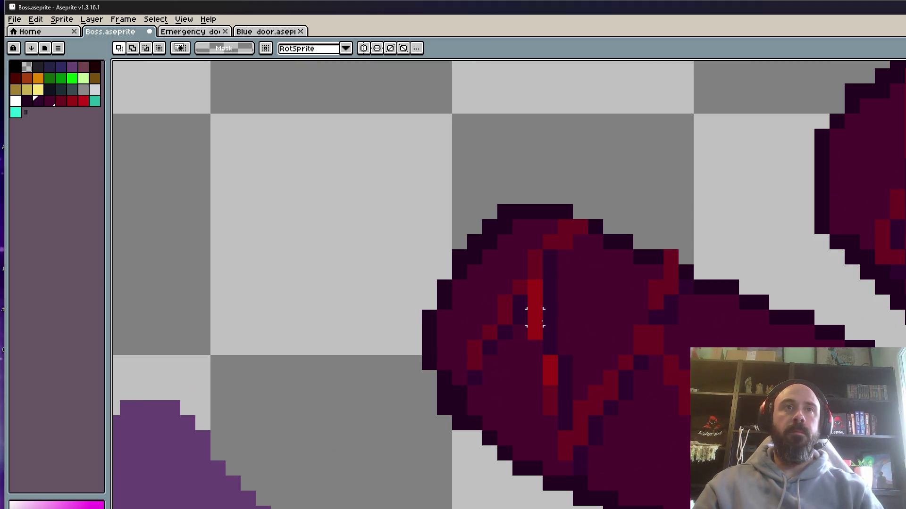
{"action": "key", "text": "i"}
{"action": "left_click", "coordinate": [536, 329]}
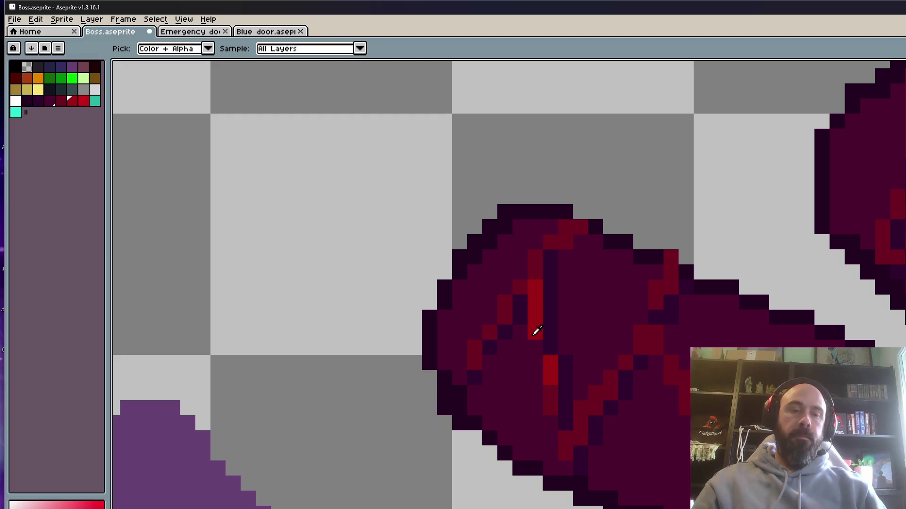
{"action": "key", "text": "b"}
{"action": "left_click", "coordinate": [459, 377]}
{"action": "key", "text": "space"}
{"action": "left_click_drag", "start_coordinate": [563, 426], "coordinate": [563, 378]}
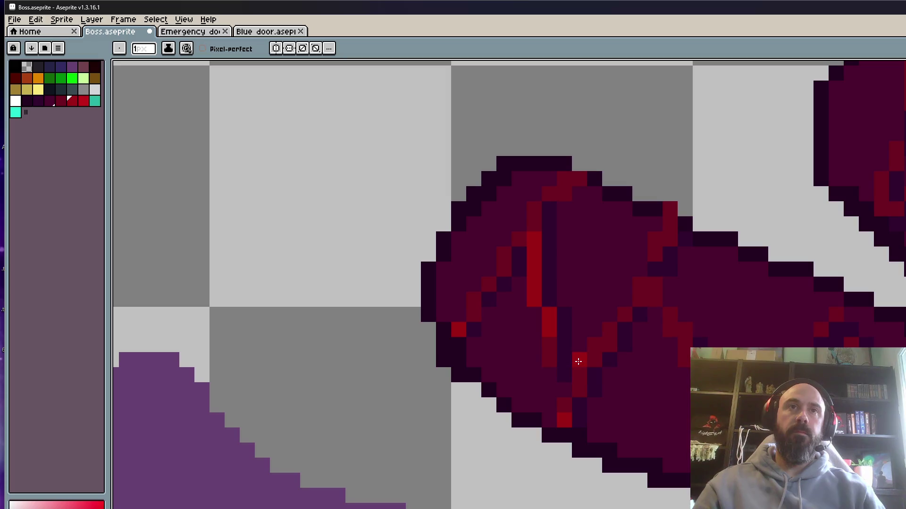
{"action": "left_click", "coordinate": [654, 269]}
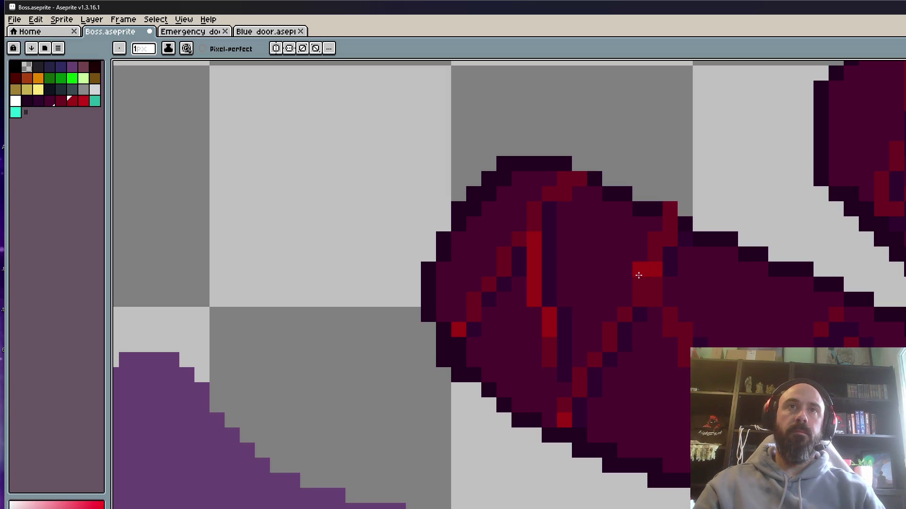
{"action": "right_click", "coordinate": [670, 315]}
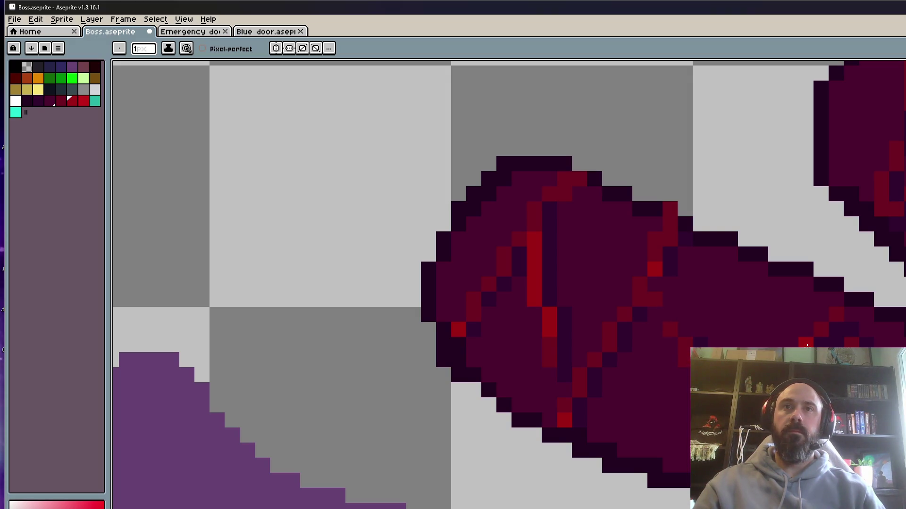
{"action": "scroll", "coordinate": [802, 339], "scroll_direction": "down", "scroll_amount": 5}
{"action": "scroll", "coordinate": [787, 316], "scroll_direction": "up", "scroll_amount": 2}
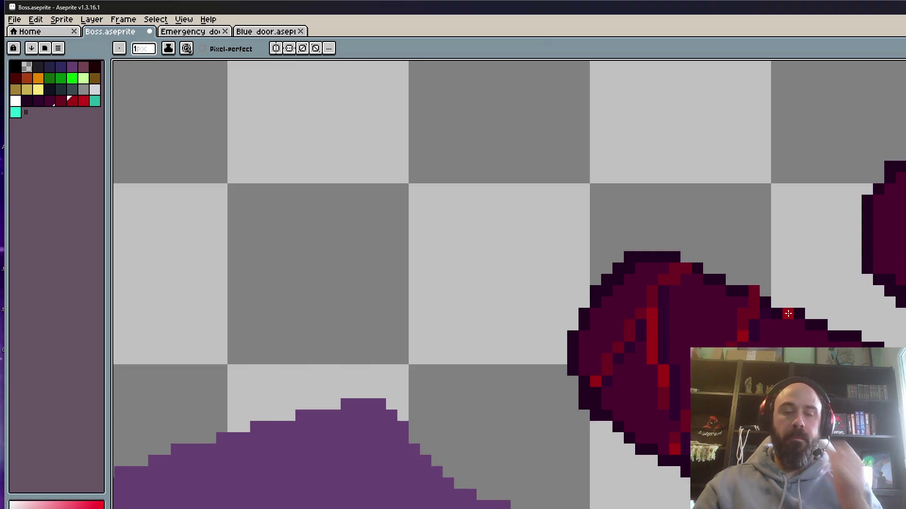
{"action": "key", "text": "i"}
{"action": "left_click", "coordinate": [787, 316]}
{"action": "scroll", "coordinate": [784, 311], "scroll_direction": "up", "scroll_amount": 2}
{"action": "key", "text": "b"}
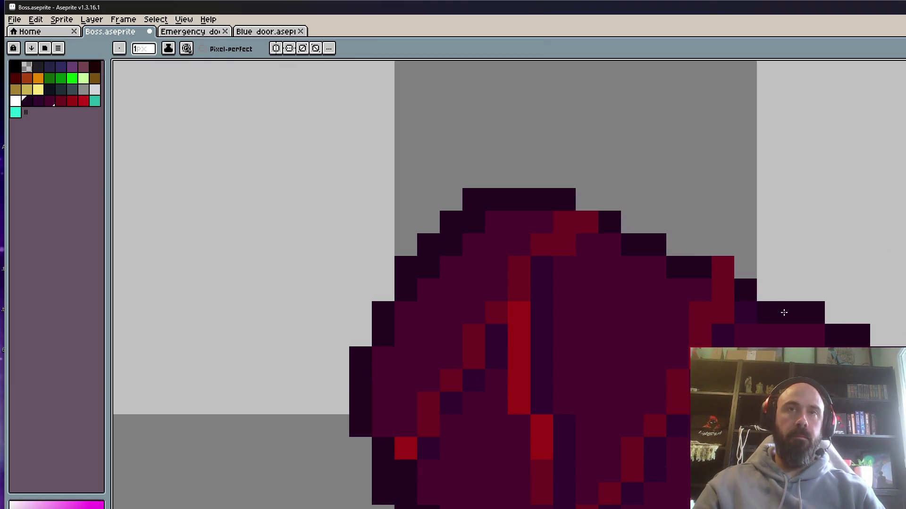
{"action": "scroll", "coordinate": [589, 223], "scroll_direction": "down", "scroll_amount": 2}
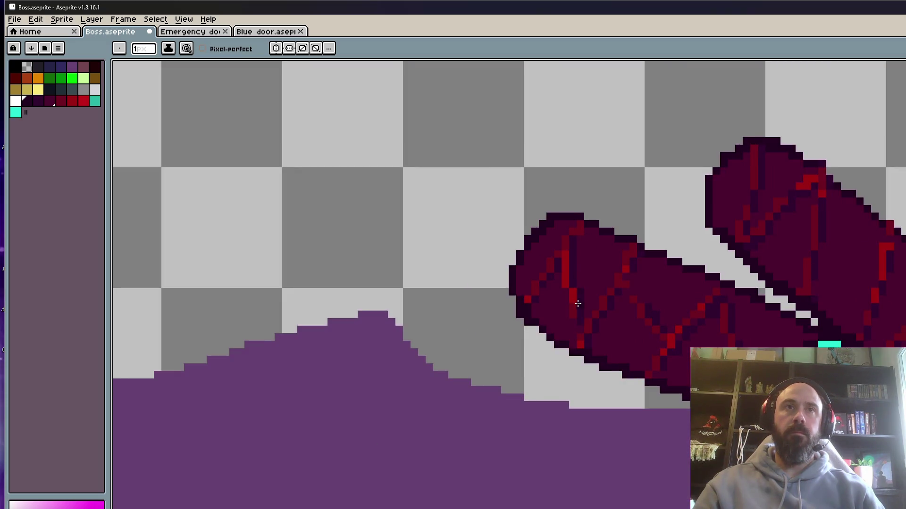
{"action": "scroll", "coordinate": [581, 297], "scroll_direction": "up", "scroll_amount": 2}
{"action": "key", "text": "i"}
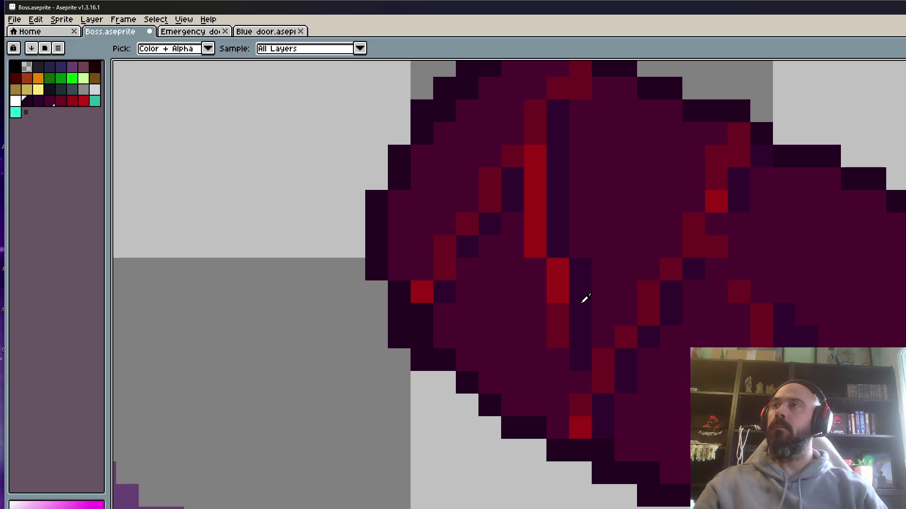
{"action": "left_click", "coordinate": [562, 330]}
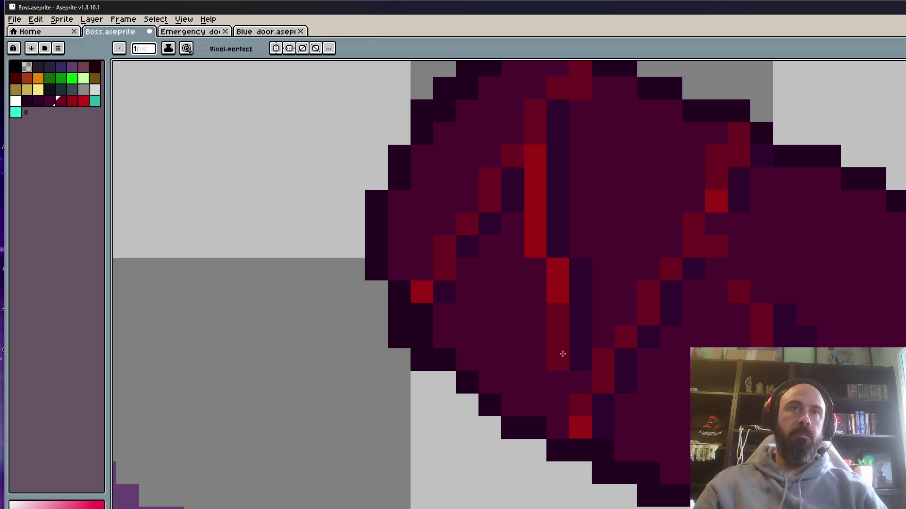
{"action": "scroll", "coordinate": [581, 368], "scroll_direction": "down", "scroll_amount": 2}
{"action": "scroll", "coordinate": [594, 363], "scroll_direction": "up", "scroll_amount": 2}
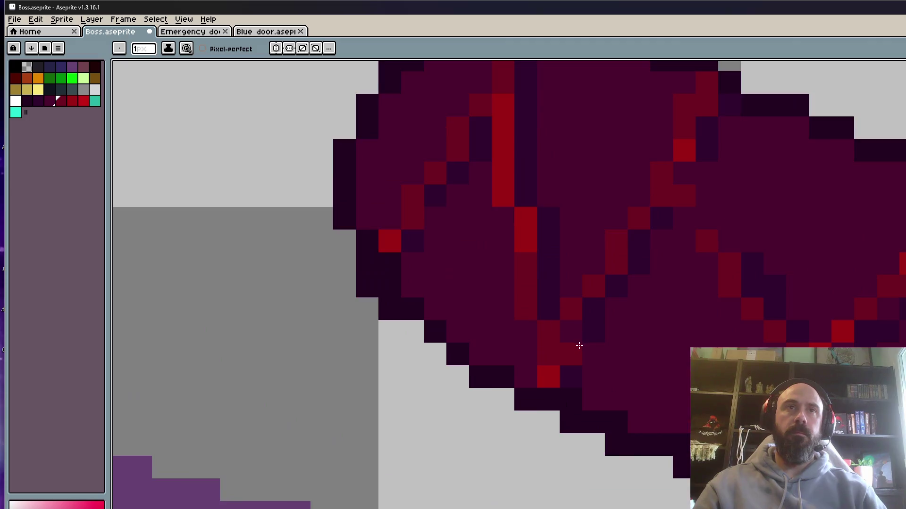
{"action": "scroll", "coordinate": [579, 351], "scroll_direction": "up", "scroll_amount": 1}
{"action": "left_click", "coordinate": [600, 327], "text": "alt"}
{"action": "scroll", "coordinate": [585, 334], "scroll_direction": "down", "scroll_amount": 2}
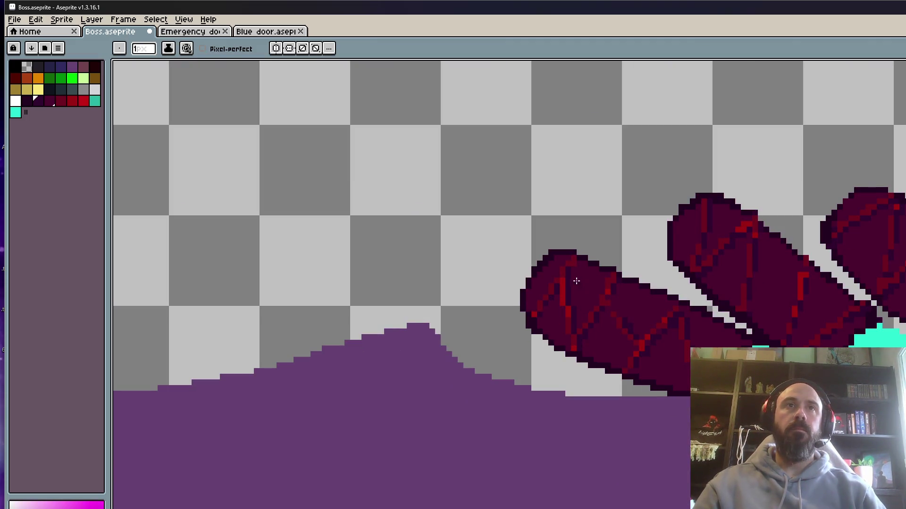
{"action": "scroll", "coordinate": [580, 273], "scroll_direction": "up", "scroll_amount": 3}
{"action": "scroll", "coordinate": [583, 328], "scroll_direction": "down", "scroll_amount": 4}
{"action": "scroll", "coordinate": [583, 329], "scroll_direction": "up", "scroll_amount": 2}
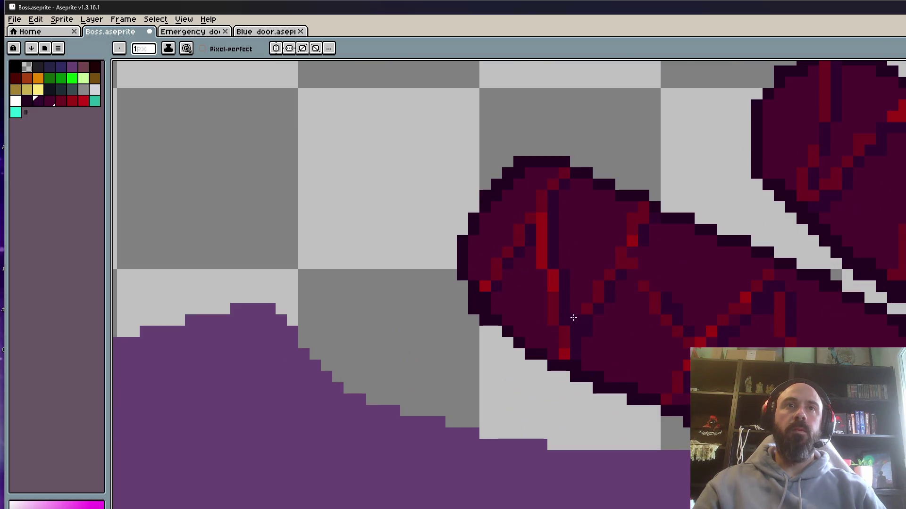
{"action": "scroll", "coordinate": [571, 318], "scroll_direction": "up", "scroll_amount": 1}
{"action": "scroll", "coordinate": [568, 328], "scroll_direction": "down", "scroll_amount": 1}
{"action": "scroll", "coordinate": [508, 238], "scroll_direction": "up", "scroll_amount": 2}
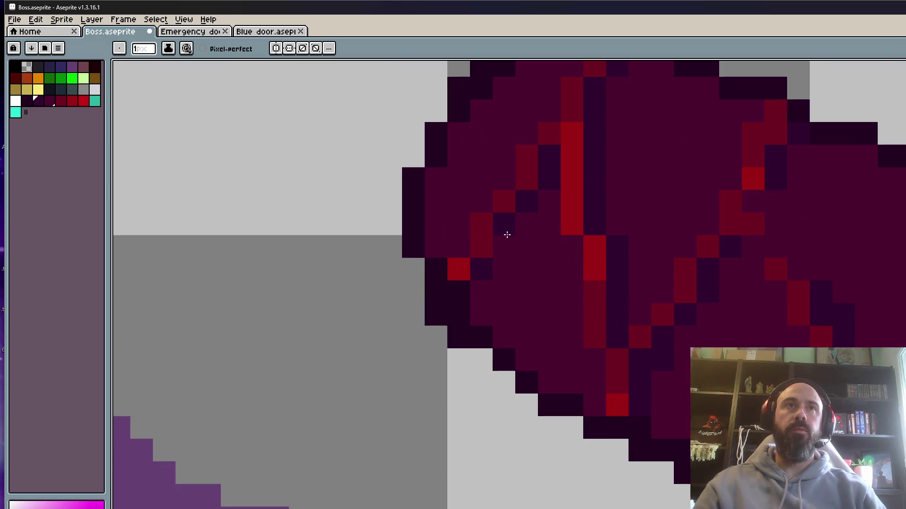
{"action": "key", "text": "alt"}
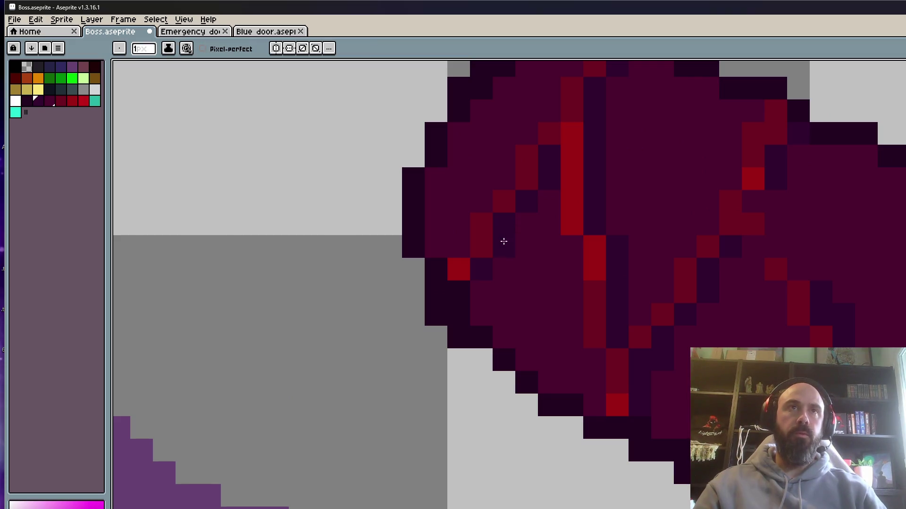
{"action": "scroll", "coordinate": [503, 243], "scroll_direction": "down", "scroll_amount": 5}
{"action": "scroll", "coordinate": [580, 209], "scroll_direction": "up", "scroll_amount": 2}
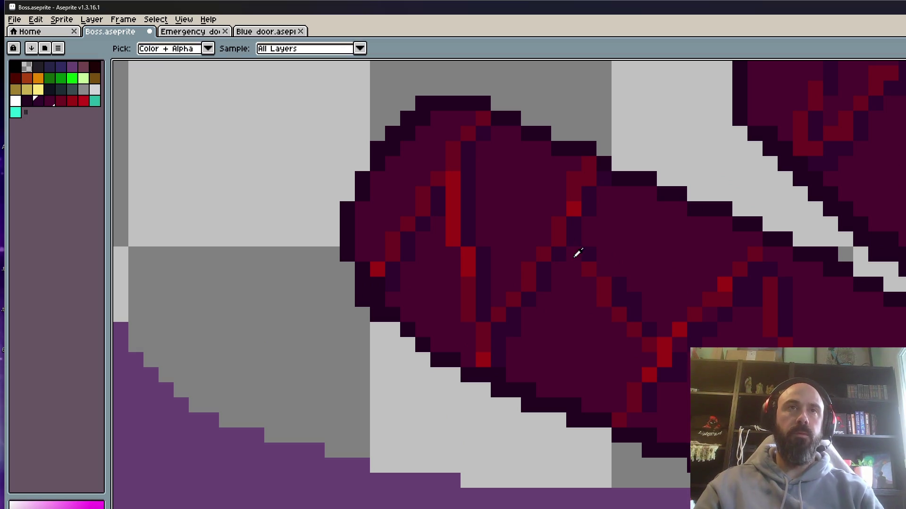
{"action": "left_click", "coordinate": [591, 267], "text": "alt"}
{"action": "scroll", "coordinate": [591, 269], "scroll_direction": "up", "scroll_amount": 2}
{"action": "left_click", "coordinate": [556, 239]}
{"action": "scroll", "coordinate": [557, 243], "scroll_direction": "down", "scroll_amount": 3}
{"action": "scroll", "coordinate": [561, 255], "scroll_direction": "up", "scroll_amount": 2}
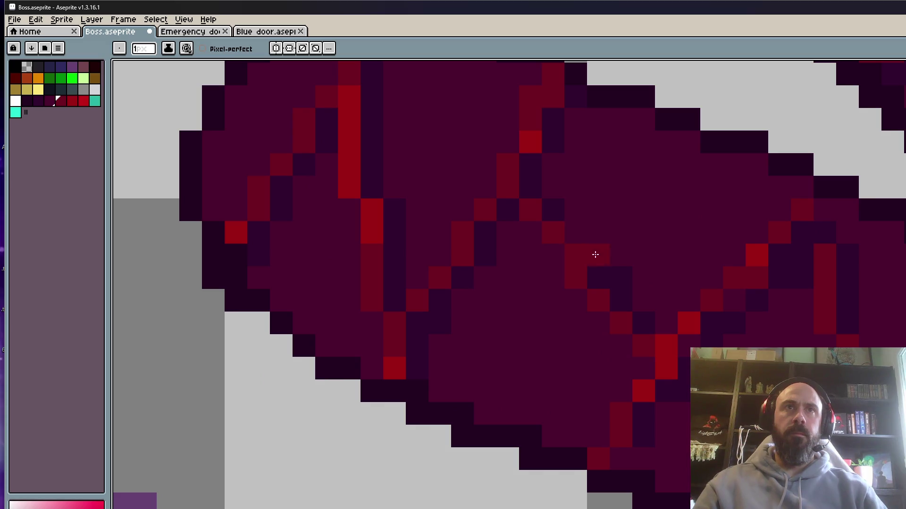
{"action": "left_click", "coordinate": [556, 208], "text": "alt"}
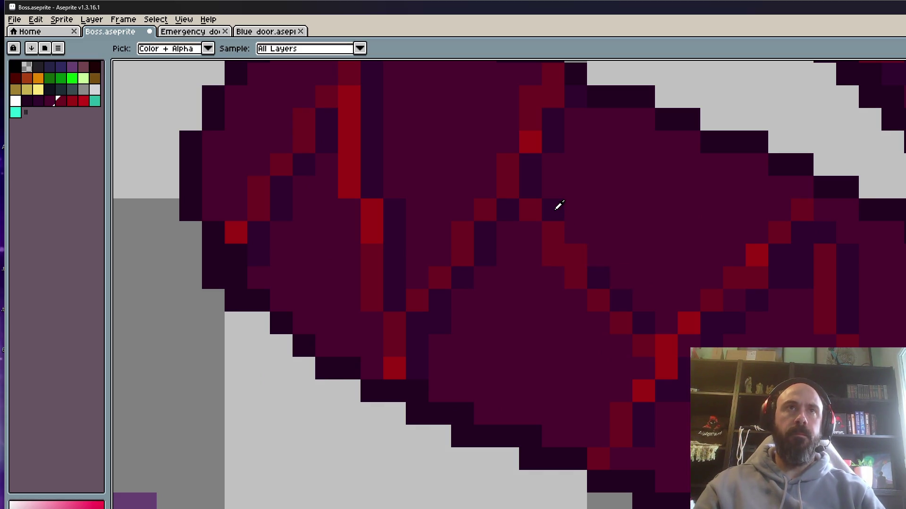
{"action": "left_click", "coordinate": [573, 252]}
{"action": "scroll", "coordinate": [585, 240], "scroll_direction": "down", "scroll_amount": 3}
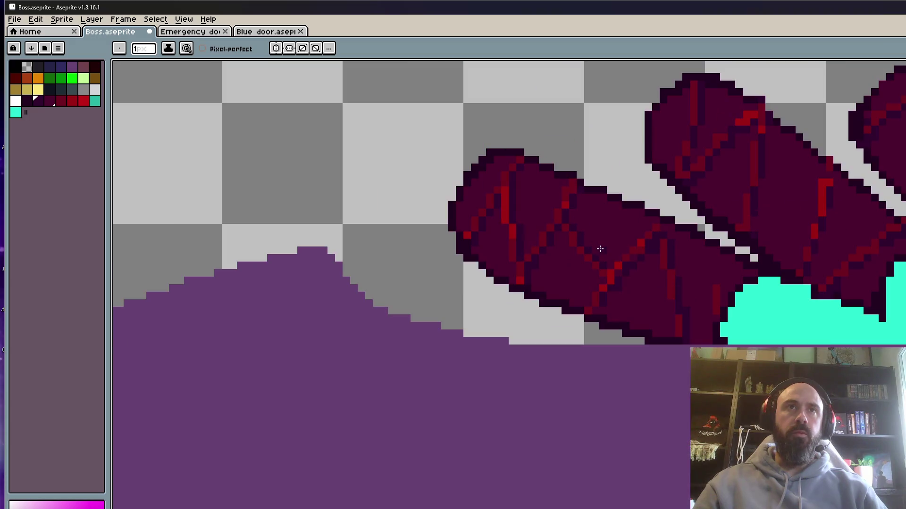
{"action": "scroll", "coordinate": [616, 259], "scroll_direction": "up", "scroll_amount": 3}
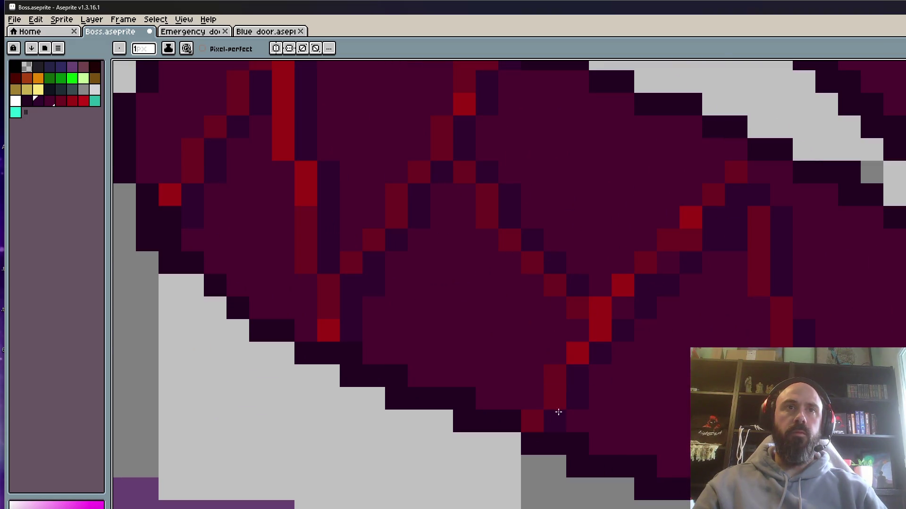
{"action": "left_click", "coordinate": [615, 309]}
{"action": "left_click", "coordinate": [692, 241]}
{"action": "right_click", "coordinate": [732, 239]}
{"action": "right_click", "coordinate": [704, 263]}
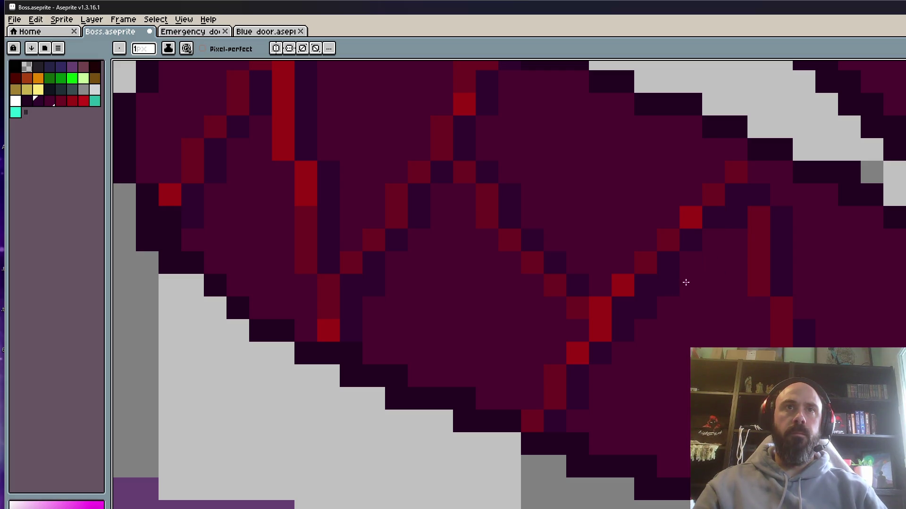
{"action": "scroll", "coordinate": [592, 384], "scroll_direction": "down", "scroll_amount": 3}
{"action": "scroll", "coordinate": [608, 372], "scroll_direction": "up", "scroll_amount": 3}
{"action": "scroll", "coordinate": [620, 366], "scroll_direction": "down", "scroll_amount": 1}
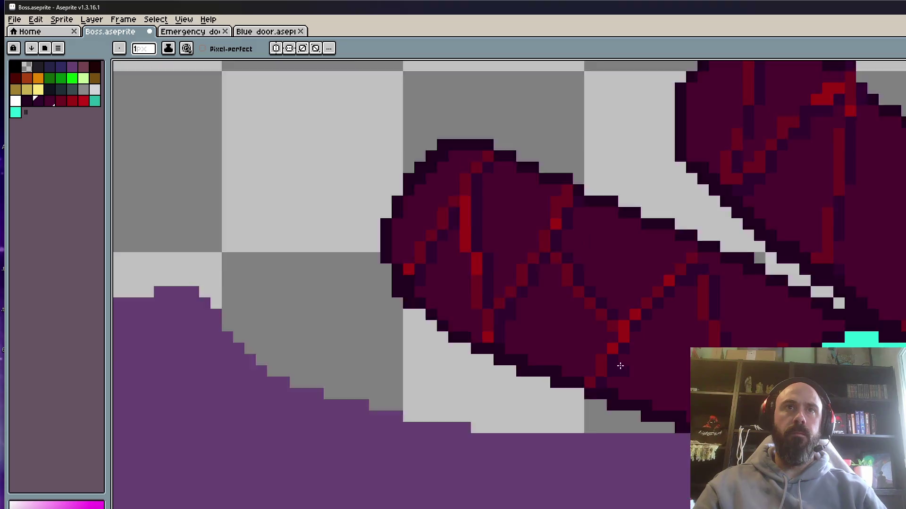
{"action": "scroll", "coordinate": [620, 366], "scroll_direction": "down", "scroll_amount": 1}
{"action": "scroll", "coordinate": [669, 391], "scroll_direction": "up", "scroll_amount": 3}
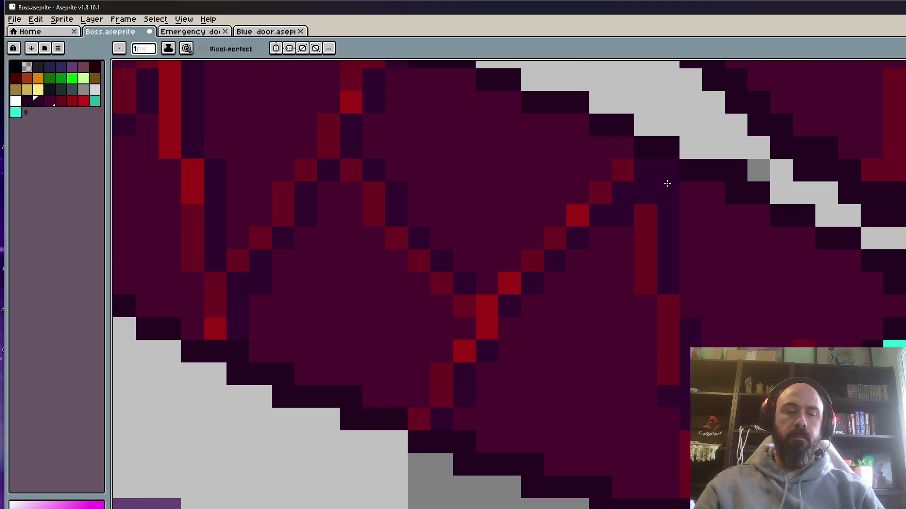
{"action": "scroll", "coordinate": [645, 189], "scroll_direction": "down", "scroll_amount": 2}
{"action": "scroll", "coordinate": [645, 190], "scroll_direction": "down", "scroll_amount": 3}
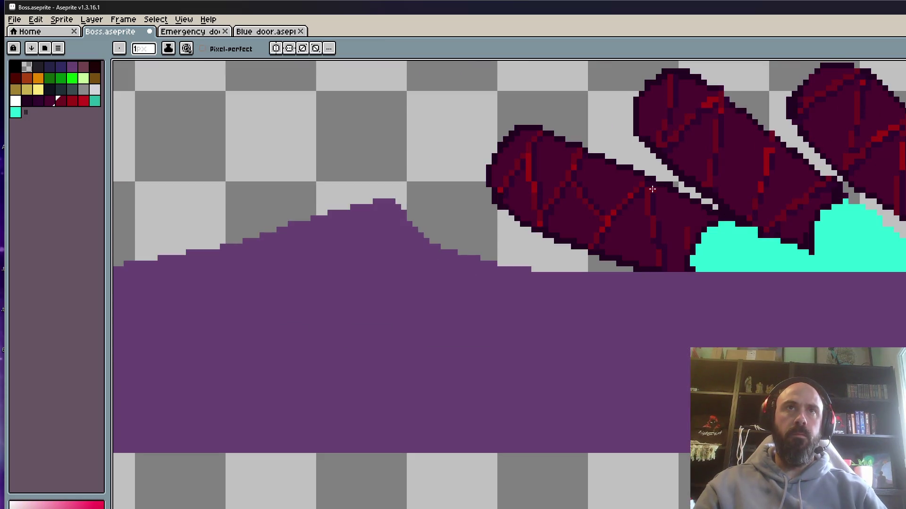
{"action": "scroll", "coordinate": [627, 205], "scroll_direction": "up", "scroll_amount": 3}
{"action": "scroll", "coordinate": [707, 250], "scroll_direction": "down", "scroll_amount": 1}
{"action": "scroll", "coordinate": [707, 261], "scroll_direction": "up", "scroll_amount": 1}
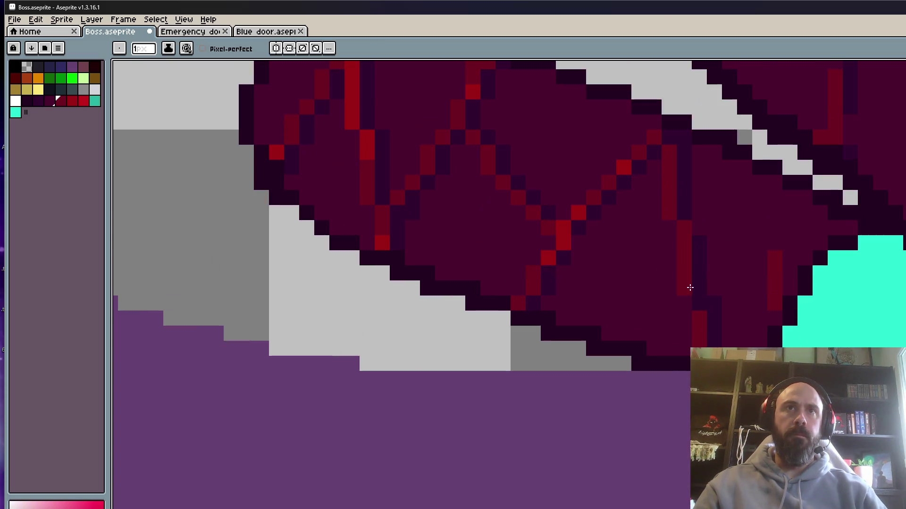
{"action": "scroll", "coordinate": [687, 287], "scroll_direction": "down", "scroll_amount": 2}
{"action": "scroll", "coordinate": [732, 282], "scroll_direction": "up", "scroll_amount": 2}
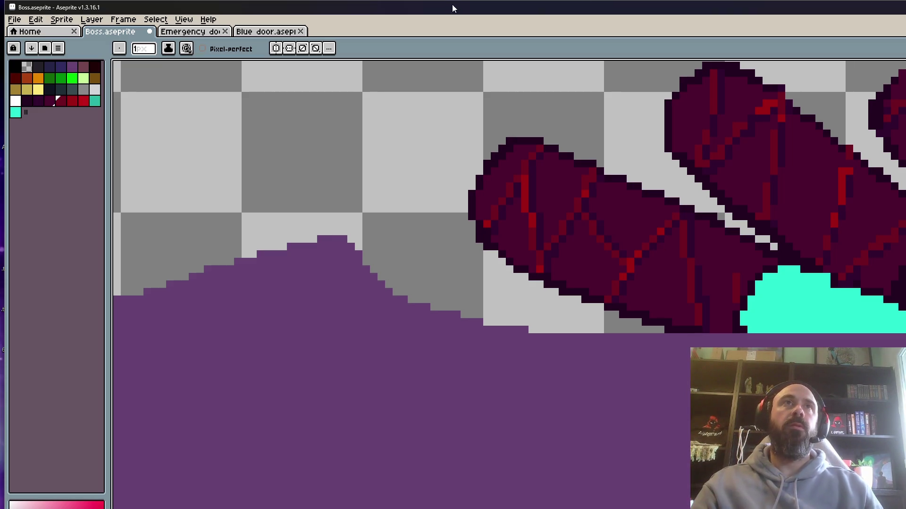
{"action": "scroll", "coordinate": [722, 212], "scroll_direction": "up", "scroll_amount": 4}
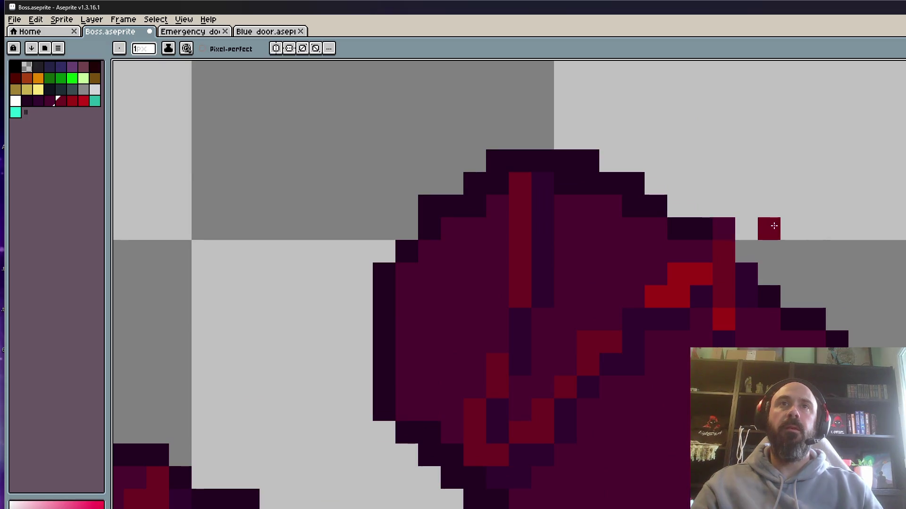
Sample the dark outline purple from the finger and paint over the stray red fingertip pixel.
{"action": "left_click", "coordinate": [40, 75]}
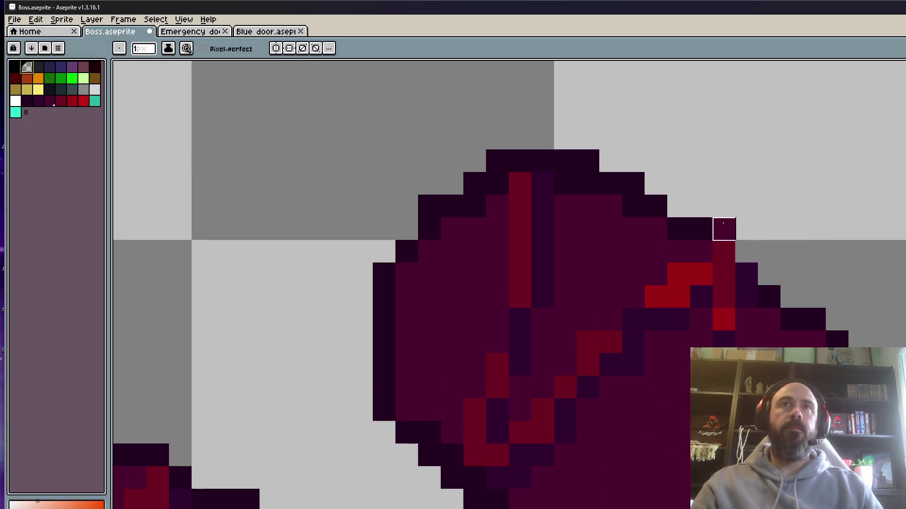
{"action": "left_click_drag", "start_coordinate": [793, 223], "coordinate": [689, 168]}
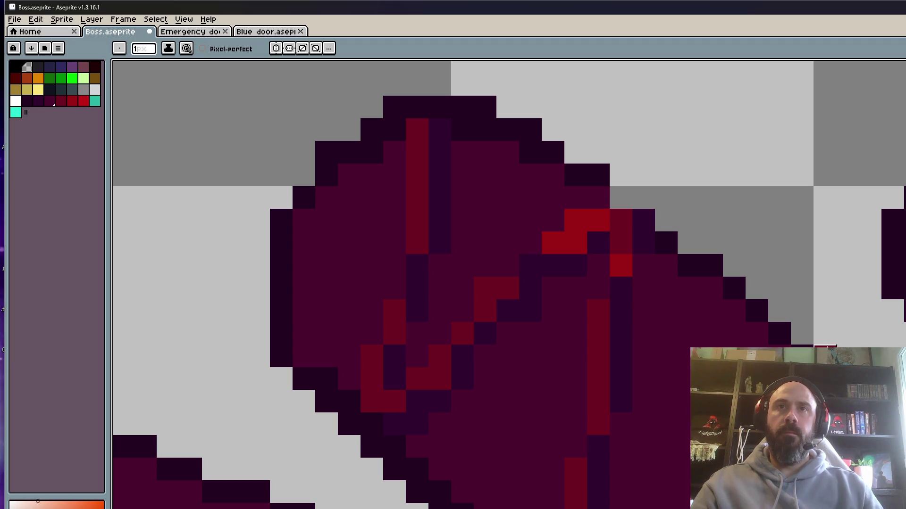
{"action": "key", "text": "i"}
{"action": "left_click", "coordinate": [603, 168]}
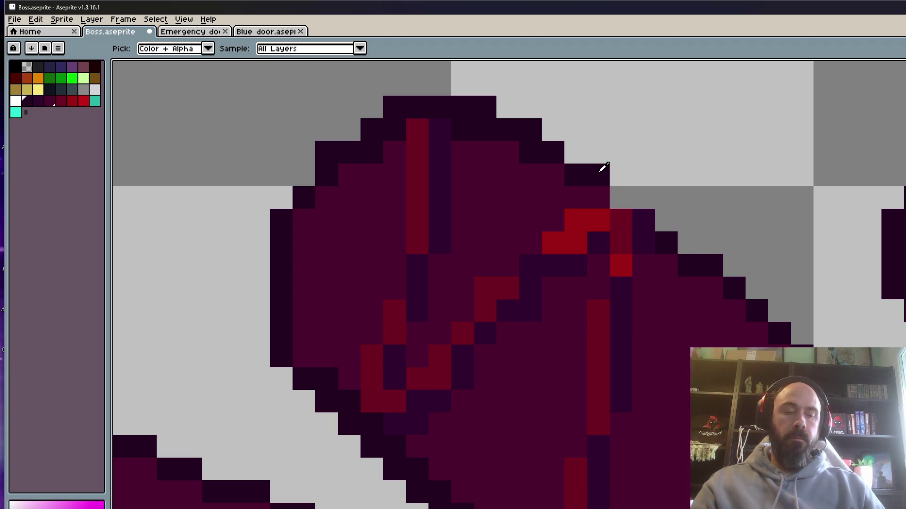
{"action": "key", "text": "b"}
{"action": "scroll", "coordinate": [603, 168], "scroll_direction": "down", "scroll_amount": 3}
{"action": "scroll", "coordinate": [628, 250], "scroll_direction": "up", "scroll_amount": 3}
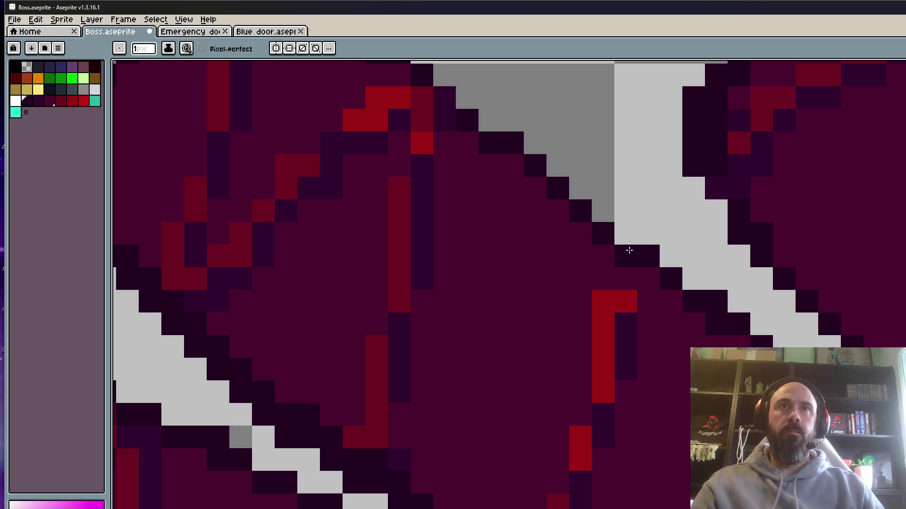
{"action": "scroll", "coordinate": [629, 251], "scroll_direction": "down", "scroll_amount": 5}
{"action": "scroll", "coordinate": [572, 218], "scroll_direction": "up", "scroll_amount": 5}
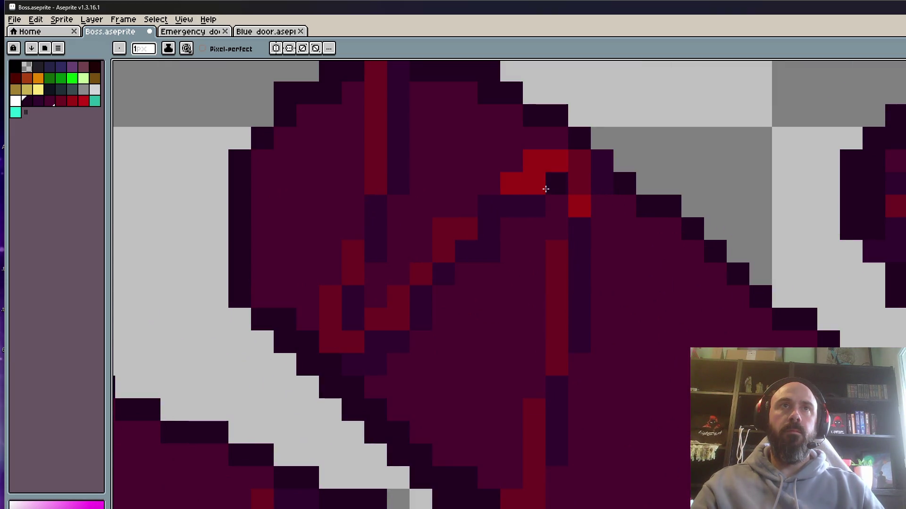
{"action": "left_click", "coordinate": [524, 170]}
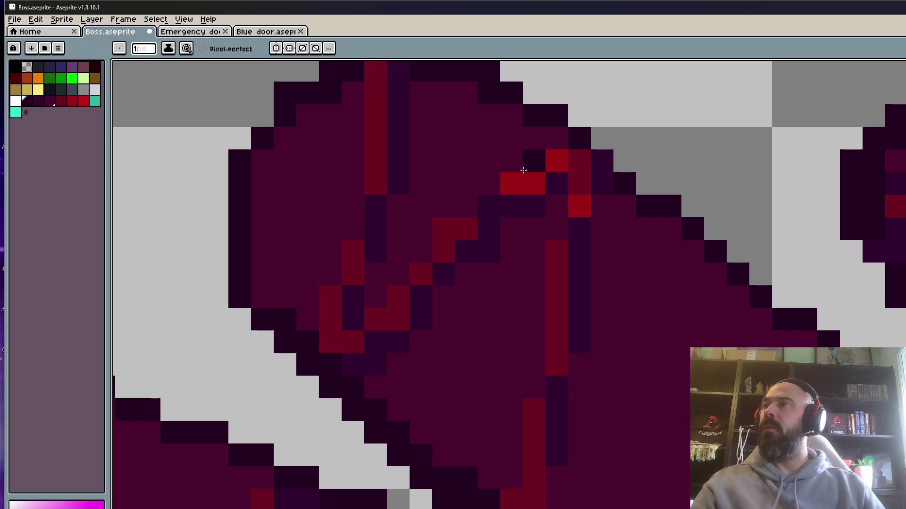
{"action": "scroll", "coordinate": [523, 170], "scroll_direction": "down", "scroll_amount": 5}
{"action": "scroll", "coordinate": [524, 161], "scroll_direction": "up", "scroll_amount": 5}
{"action": "scroll", "coordinate": [524, 160], "scroll_direction": "down", "scroll_amount": 5}
{"action": "scroll", "coordinate": [507, 182], "scroll_direction": "up", "scroll_amount": 5}
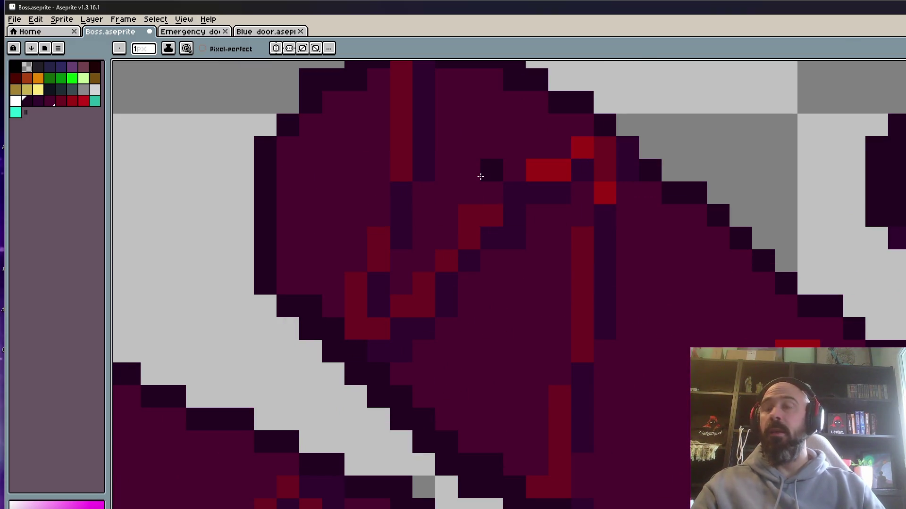
Paint two dark shading pixels along the crack and a red pixel extending it.
{"action": "left_click", "coordinate": [479, 208], "text": "alt"}
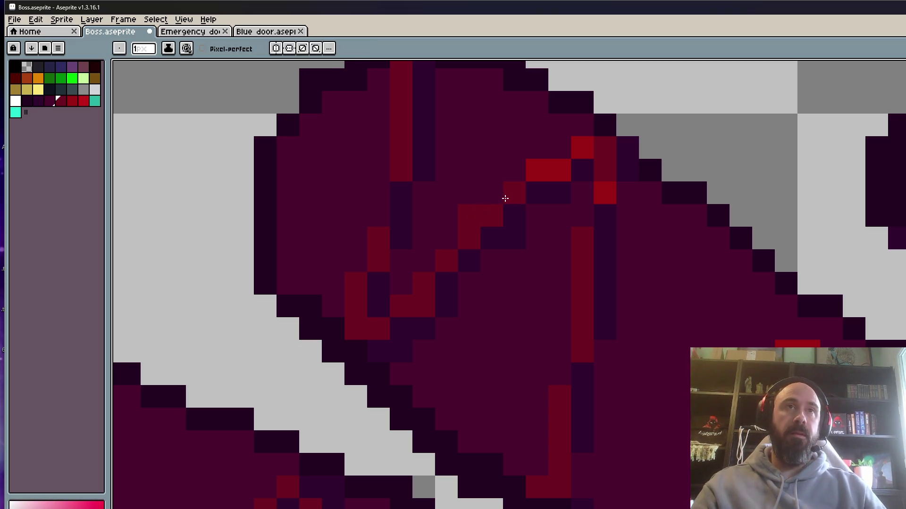
{"action": "scroll", "coordinate": [413, 222], "scroll_direction": "down", "scroll_amount": 2}
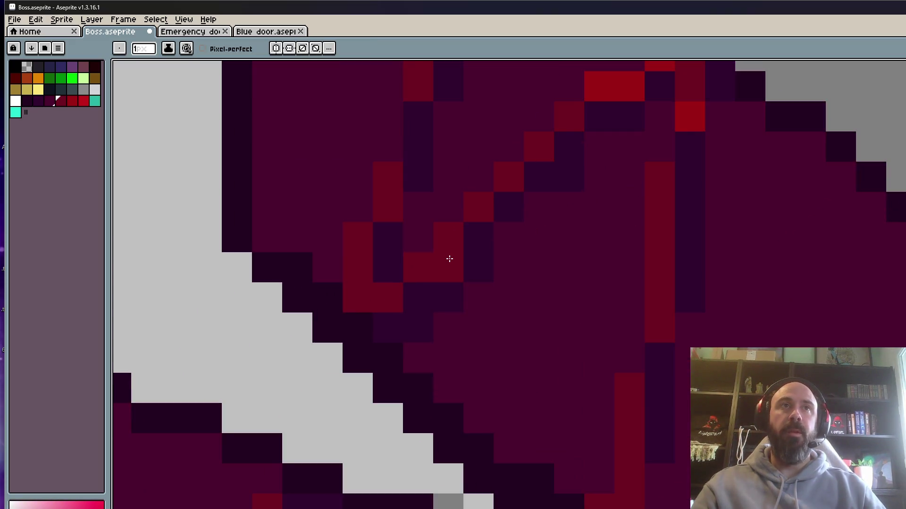
{"action": "scroll", "coordinate": [449, 259], "scroll_direction": "down", "scroll_amount": 2}
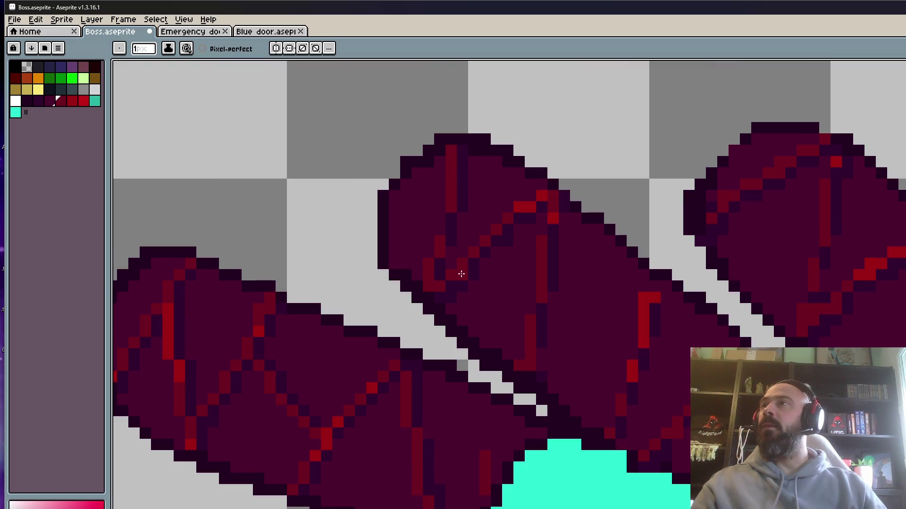
{"action": "scroll", "coordinate": [455, 283], "scroll_direction": "up", "scroll_amount": 3}
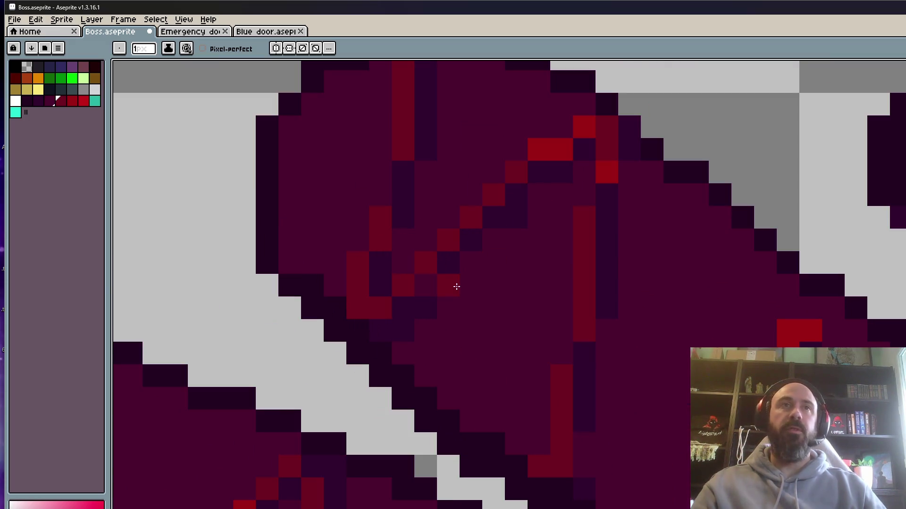
{"action": "left_click", "coordinate": [457, 282], "text": "alt"}
{"action": "left_click", "coordinate": [422, 288]}
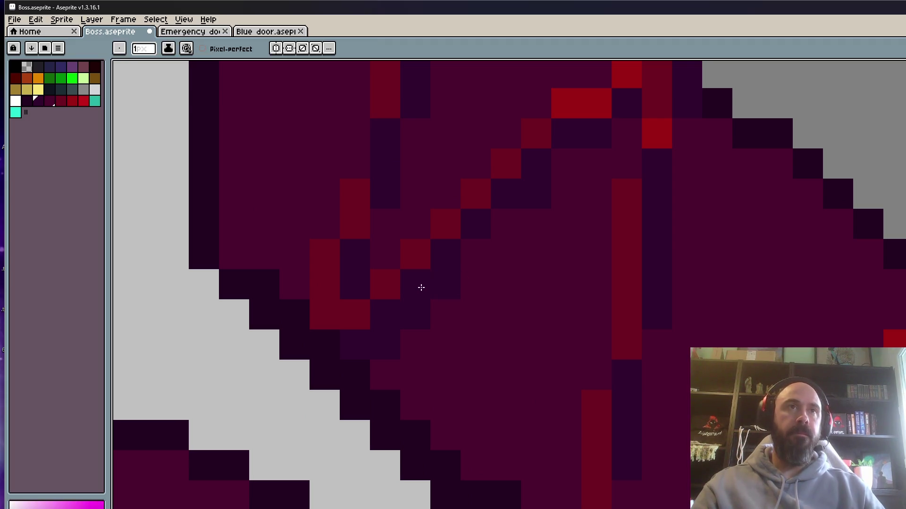
{"action": "scroll", "coordinate": [450, 293], "scroll_direction": "down", "scroll_amount": 3}
{"action": "scroll", "coordinate": [519, 290], "scroll_direction": "up", "scroll_amount": 2}
{"action": "left_click", "coordinate": [522, 290]}
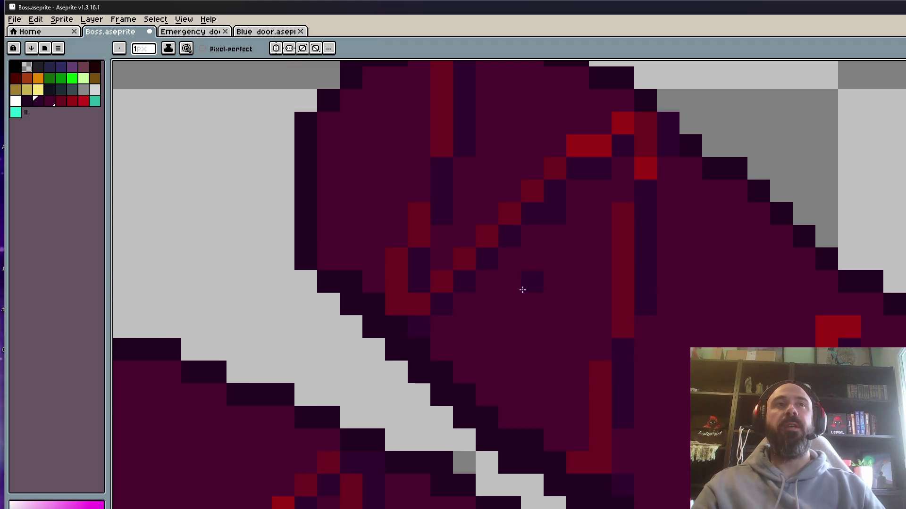
{"action": "scroll", "coordinate": [582, 202], "scroll_direction": "down", "scroll_amount": 5}
{"action": "scroll", "coordinate": [617, 182], "scroll_direction": "up", "scroll_amount": 3}
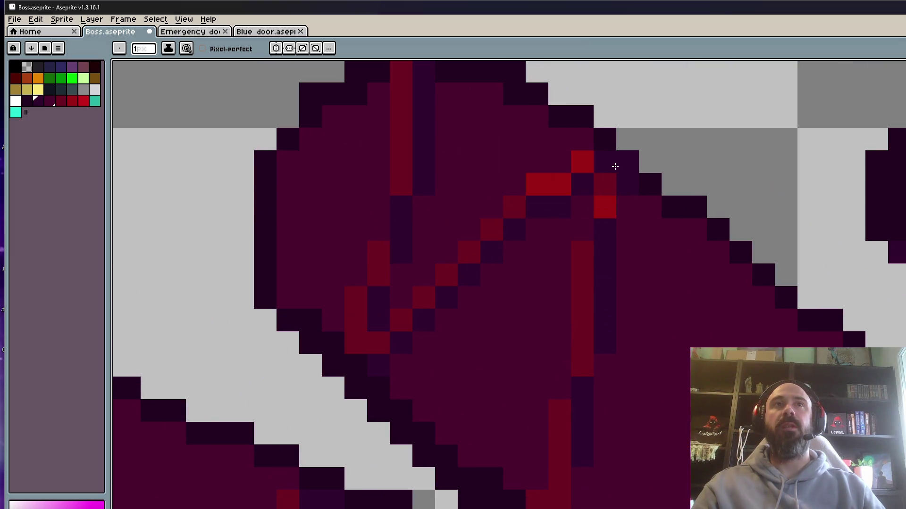
{"action": "scroll", "coordinate": [612, 166], "scroll_direction": "down", "scroll_amount": 3}
{"action": "scroll", "coordinate": [628, 190], "scroll_direction": "up", "scroll_amount": 3}
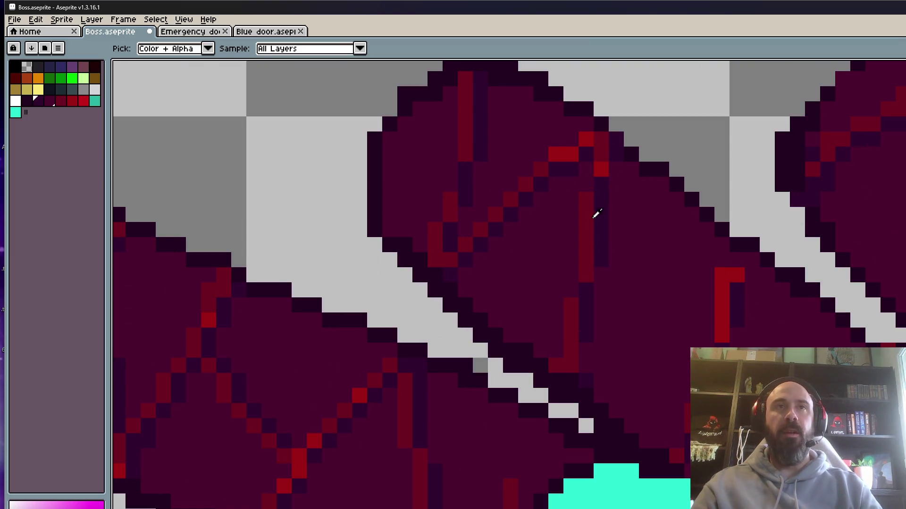
{"action": "scroll", "coordinate": [590, 236], "scroll_direction": "up", "scroll_amount": 1}
{"action": "left_click", "coordinate": [566, 306]}
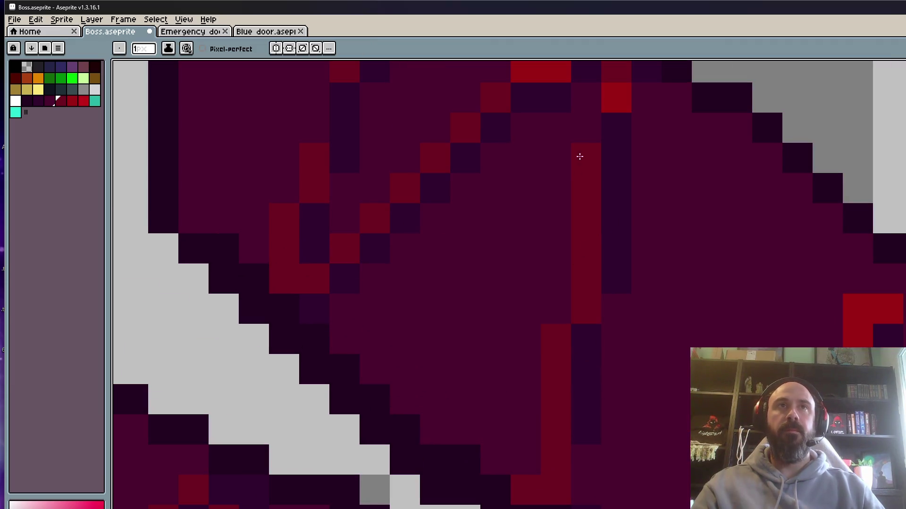
{"action": "scroll", "coordinate": [587, 137], "scroll_direction": "down", "scroll_amount": 3}
{"action": "scroll", "coordinate": [650, 176], "scroll_direction": "up", "scroll_amount": 3}
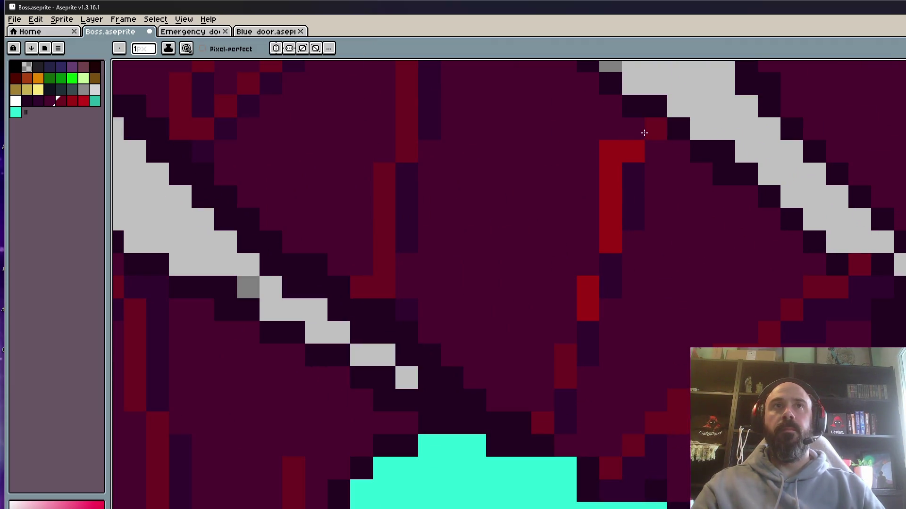
{"action": "scroll", "coordinate": [571, 293], "scroll_direction": "down", "scroll_amount": 1}
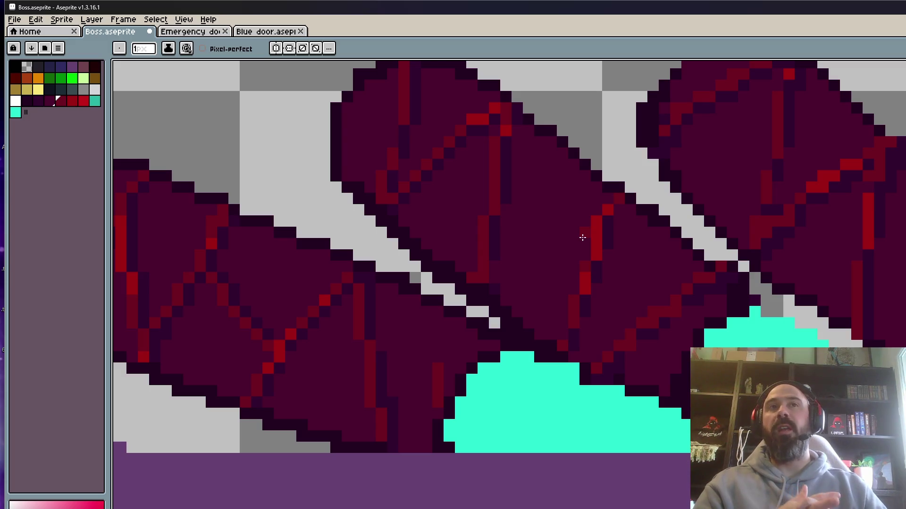
Undo an extra red crack pixel and sample the dark finger colour.
{"action": "scroll", "coordinate": [582, 237], "scroll_direction": "up", "scroll_amount": 1}
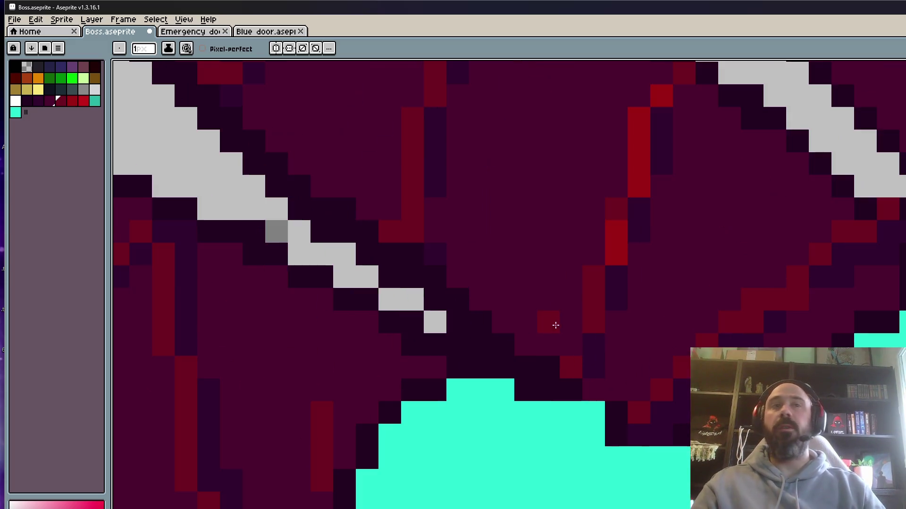
{"action": "scroll", "coordinate": [572, 338], "scroll_direction": "down", "scroll_amount": 2}
{"action": "scroll", "coordinate": [671, 346], "scroll_direction": "up", "scroll_amount": 2}
{"action": "left_click", "coordinate": [785, 284]}
{"action": "key", "text": "ctrl+z"}
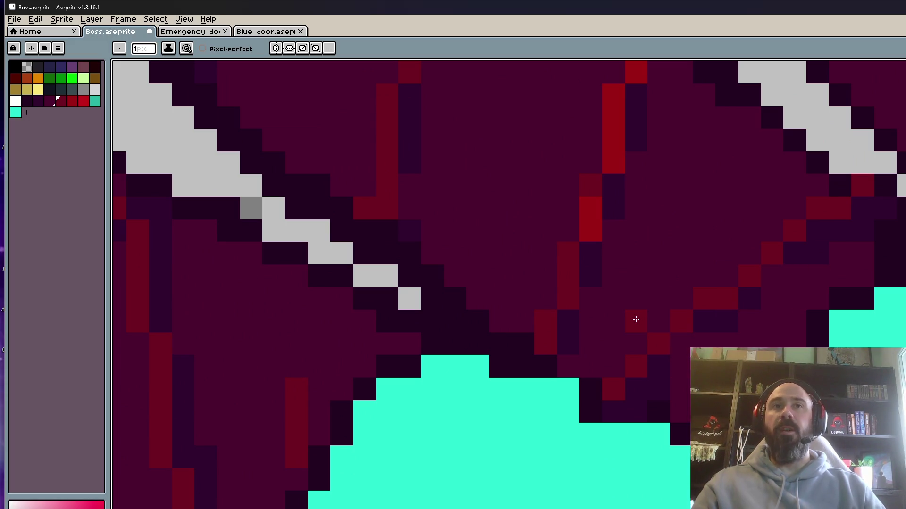
{"action": "left_click", "coordinate": [714, 314], "text": "alt"}
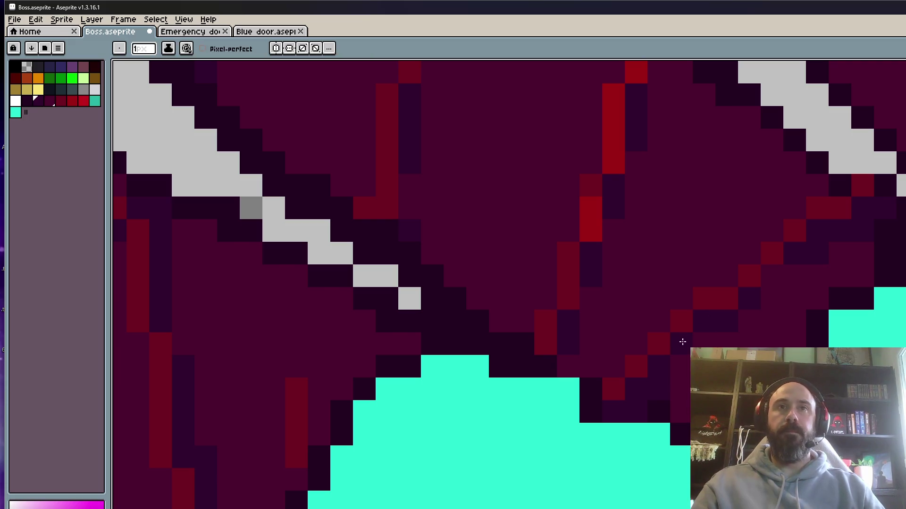
{"action": "scroll", "coordinate": [842, 231], "scroll_direction": "down", "scroll_amount": 3}
{"action": "scroll", "coordinate": [841, 224], "scroll_direction": "up", "scroll_amount": 3}
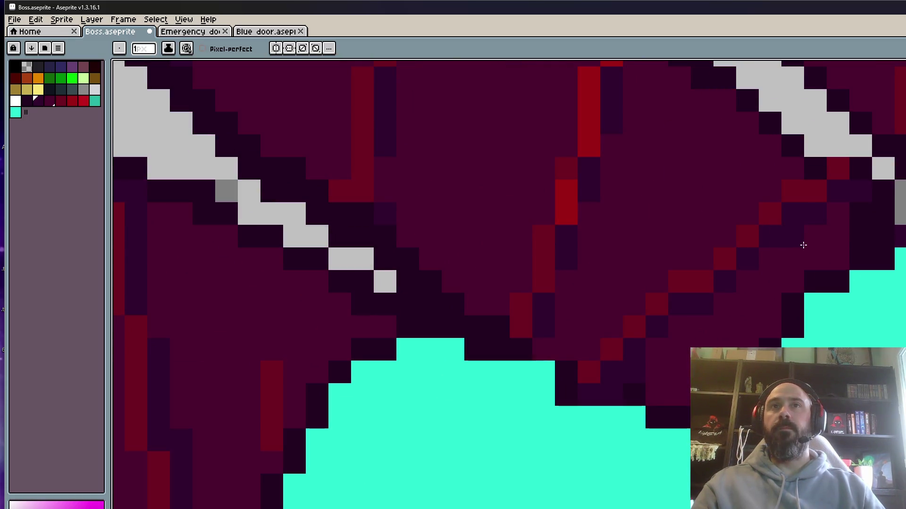
{"action": "scroll", "coordinate": [797, 259], "scroll_direction": "down", "scroll_amount": 3}
{"action": "scroll", "coordinate": [775, 283], "scroll_direction": "up", "scroll_amount": 2}
{"action": "scroll", "coordinate": [780, 279], "scroll_direction": "down", "scroll_amount": 2}
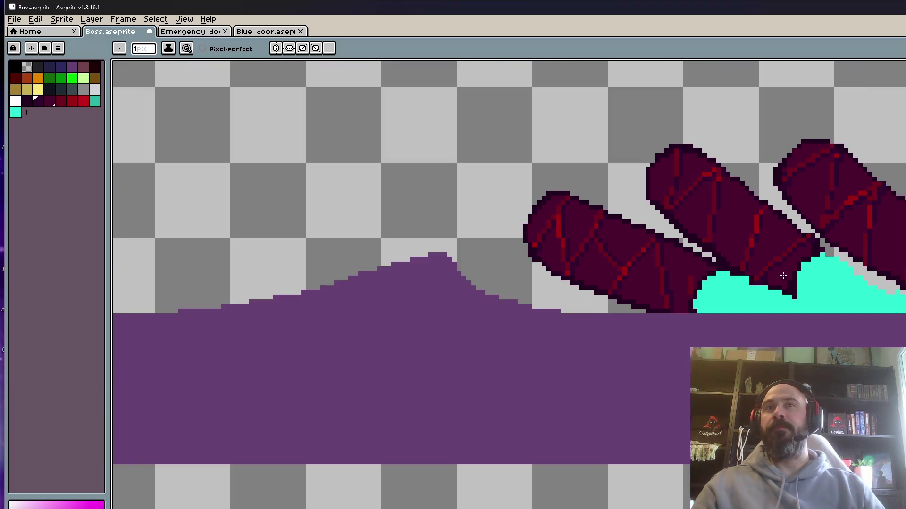
{"action": "scroll", "coordinate": [783, 275], "scroll_direction": "up", "scroll_amount": 3}
{"action": "scroll", "coordinate": [783, 274], "scroll_direction": "down", "scroll_amount": 3}
{"action": "scroll", "coordinate": [767, 229], "scroll_direction": "up", "scroll_amount": 3}
{"action": "scroll", "coordinate": [766, 228], "scroll_direction": "down", "scroll_amount": 1}
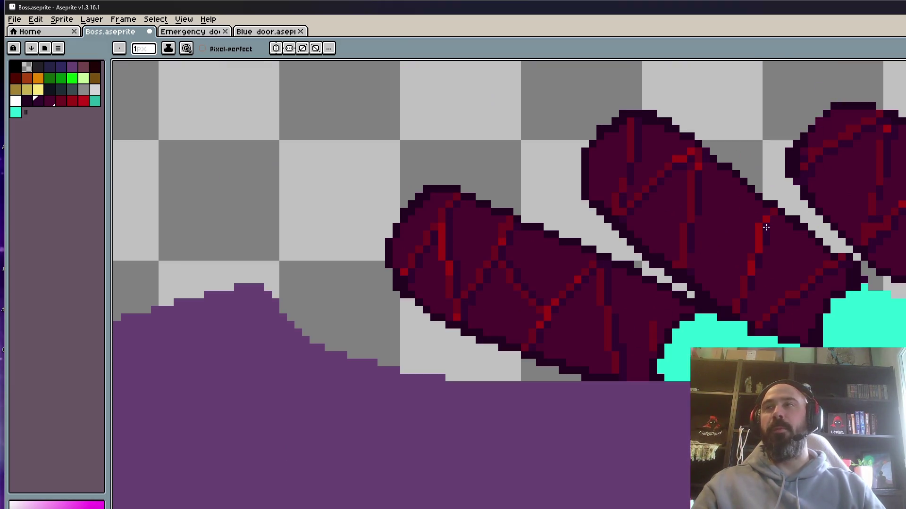
{"action": "scroll", "coordinate": [766, 228], "scroll_direction": "down", "scroll_amount": 3}
{"action": "scroll", "coordinate": [721, 198], "scroll_direction": "up", "scroll_amount": 4}
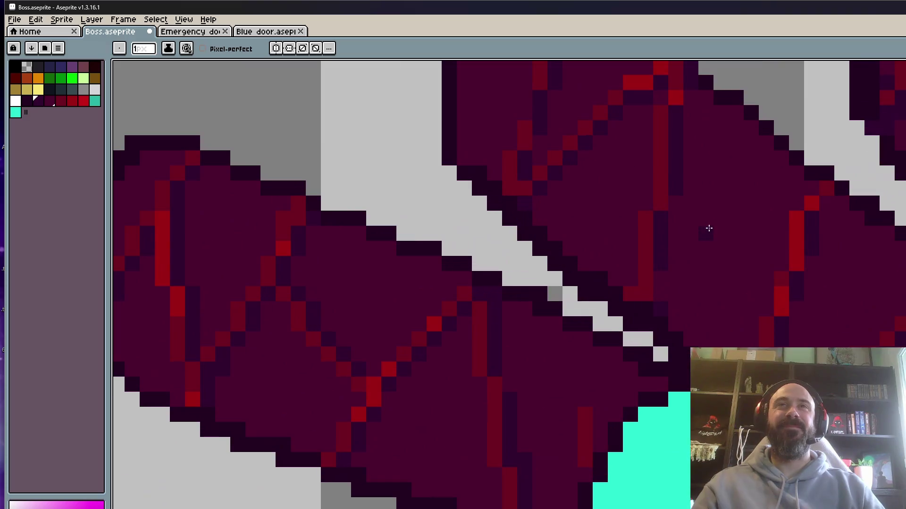
{"action": "scroll", "coordinate": [660, 293], "scroll_direction": "down", "scroll_amount": 3}
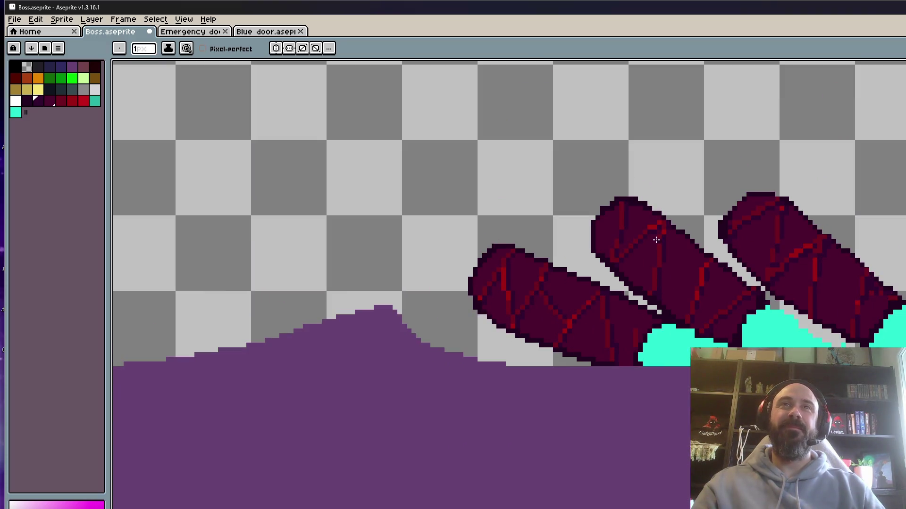
{"action": "scroll", "coordinate": [656, 240], "scroll_direction": "up", "scroll_amount": 3}
Paint a bright red pixel on the fingertip crack line, discarding the trial dark red extensions.
{"action": "left_click", "coordinate": [555, 223], "text": "alt"}
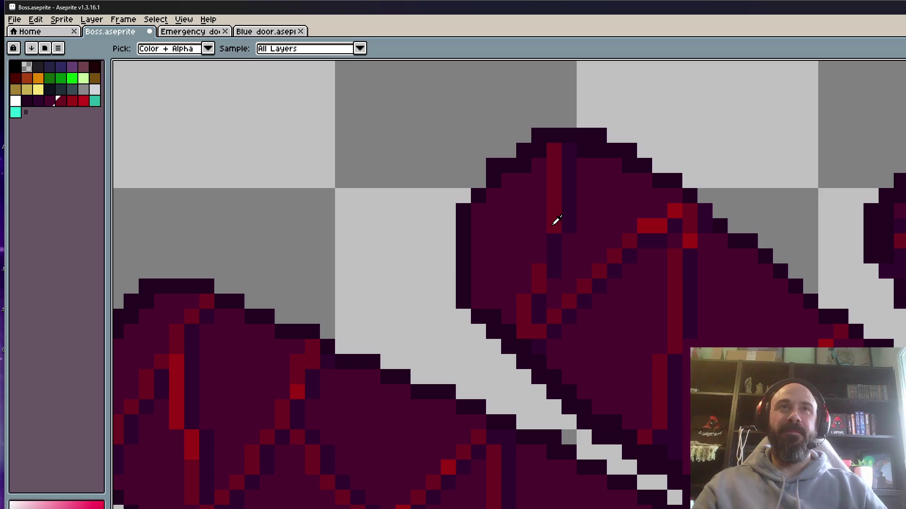
{"action": "scroll", "coordinate": [543, 250], "scroll_direction": "down", "scroll_amount": 2}
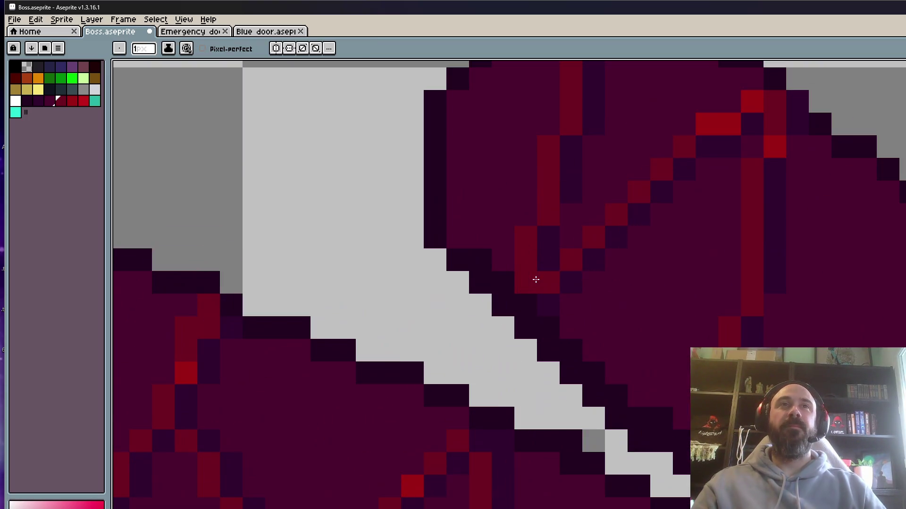
{"action": "scroll", "coordinate": [527, 280], "scroll_direction": "up", "scroll_amount": 1}
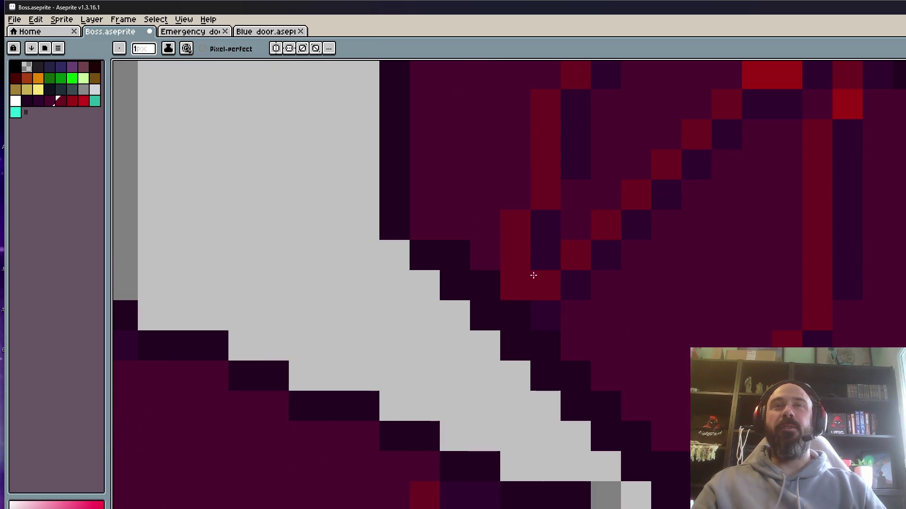
{"action": "scroll", "coordinate": [530, 274], "scroll_direction": "down", "scroll_amount": 2}
{"action": "scroll", "coordinate": [740, 240], "scroll_direction": "down", "scroll_amount": 3}
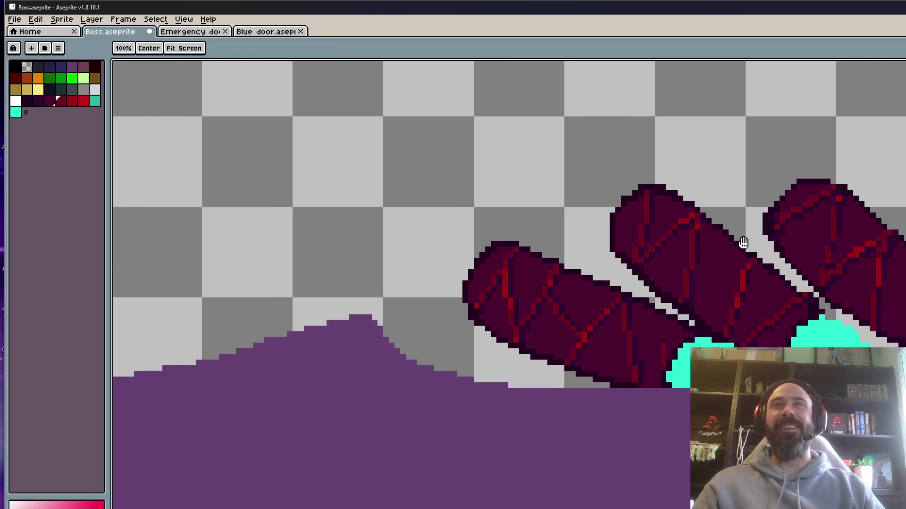
{"action": "left_click_drag", "start_coordinate": [744, 243], "coordinate": [664, 236]}
{"action": "scroll", "coordinate": [758, 236], "scroll_direction": "up", "scroll_amount": 5}
{"action": "left_click_drag", "start_coordinate": [535, 171], "coordinate": [530, 299]}
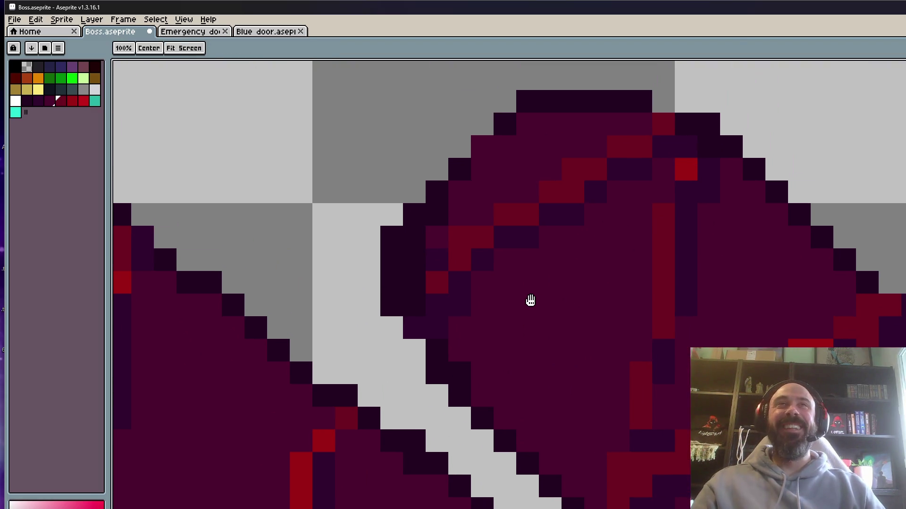
{"action": "key", "text": "b"}
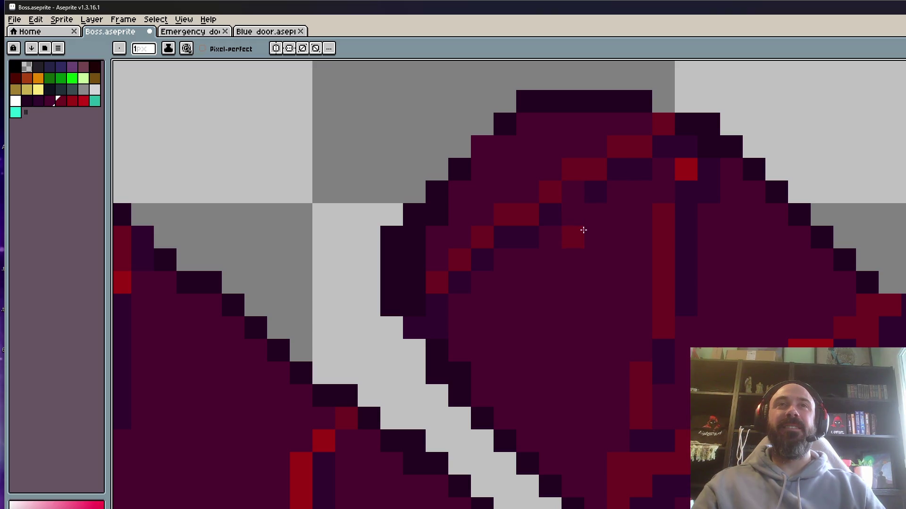
{"action": "left_click", "coordinate": [555, 215], "text": "alt"}
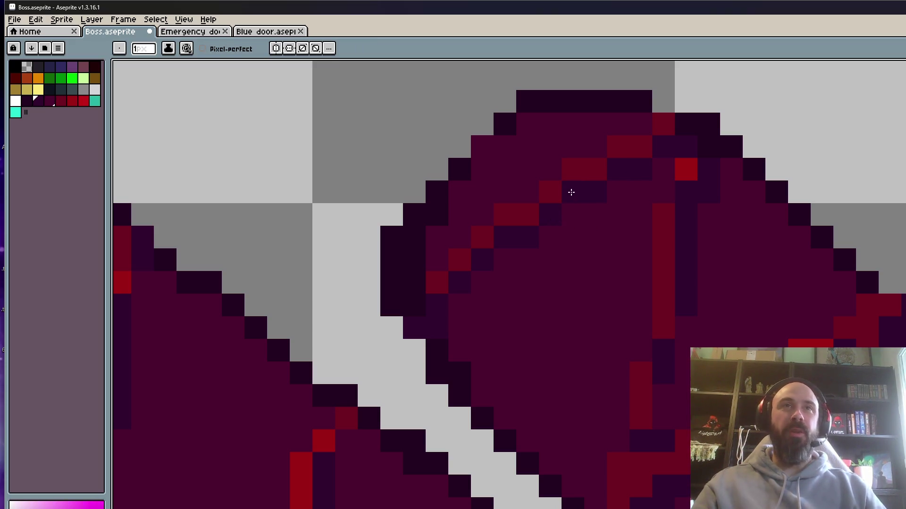
{"action": "scroll", "coordinate": [576, 189], "scroll_direction": "down", "scroll_amount": 6}
{"action": "scroll", "coordinate": [585, 191], "scroll_direction": "up", "scroll_amount": 4}
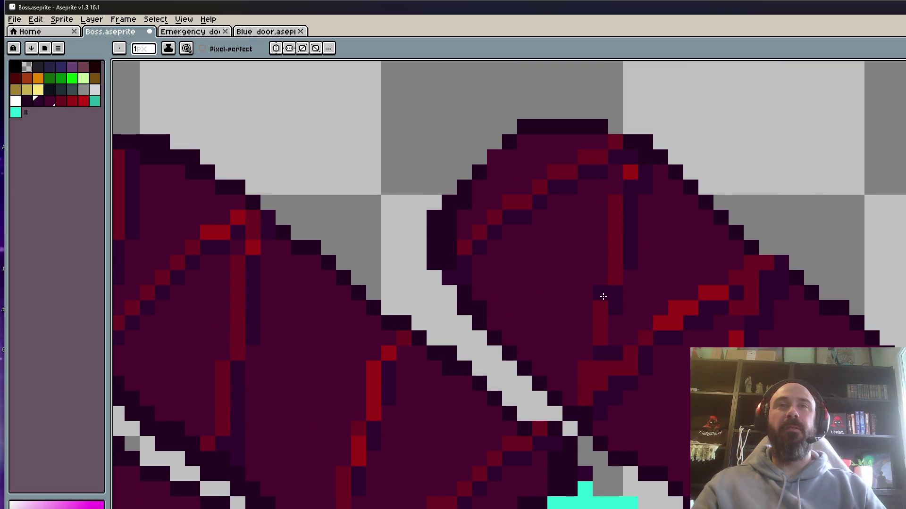
{"action": "scroll", "coordinate": [631, 182], "scroll_direction": "up", "scroll_amount": 2}
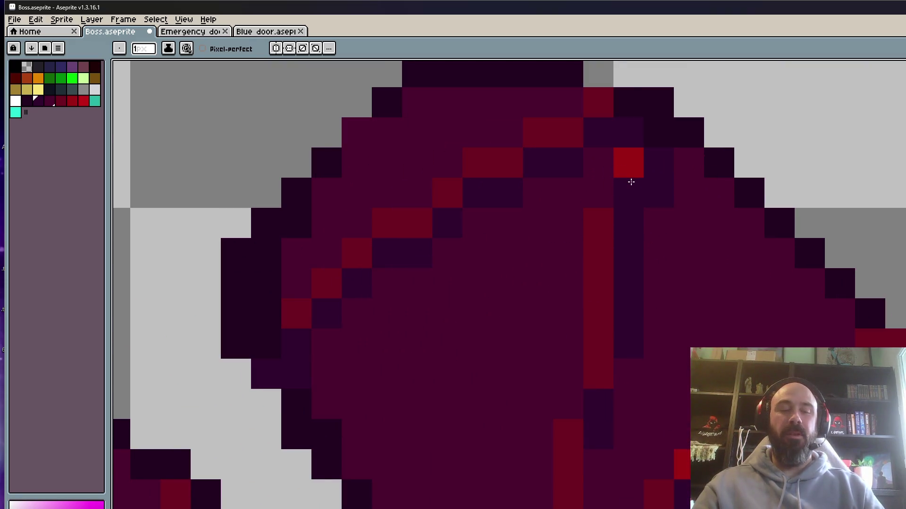
{"action": "left_click", "coordinate": [633, 153], "text": "alt"}
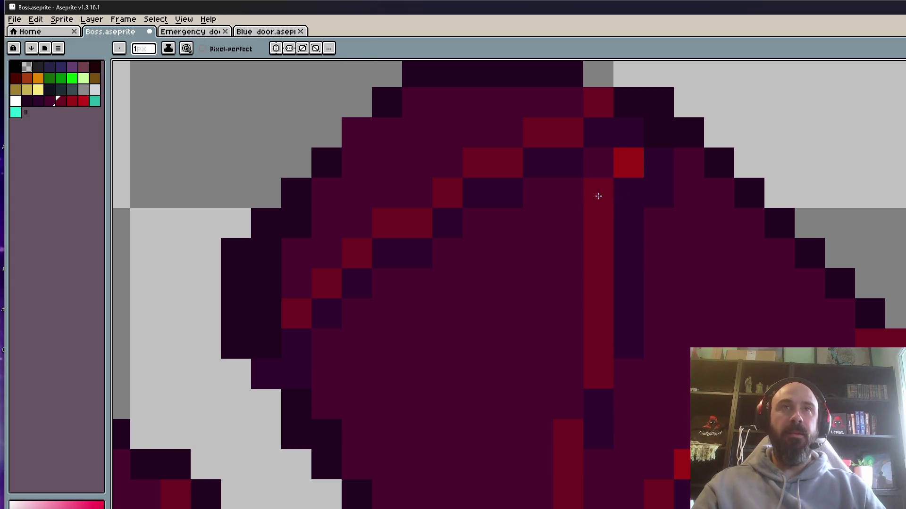
{"action": "scroll", "coordinate": [598, 307], "scroll_direction": "down", "scroll_amount": 5}
{"action": "scroll", "coordinate": [582, 273], "scroll_direction": "up", "scroll_amount": 4}
{"action": "left_click", "coordinate": [548, 301]}
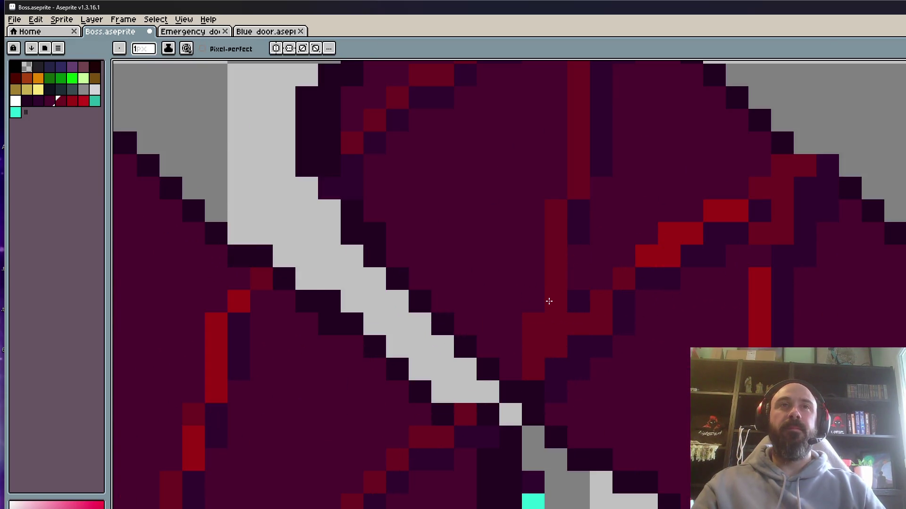
{"action": "left_click", "coordinate": [532, 327]}
{"action": "left_click", "coordinate": [594, 328]}
{"action": "left_click", "coordinate": [662, 279]}
{"action": "key", "text": "ctrl+z"}
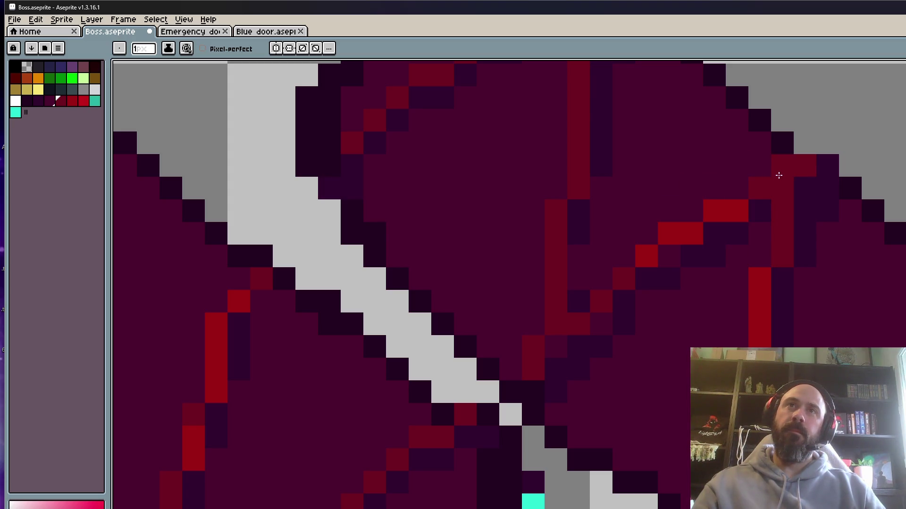
Add a dark red crack pixel near the fingertip edge.
{"action": "key", "text": "alt"}
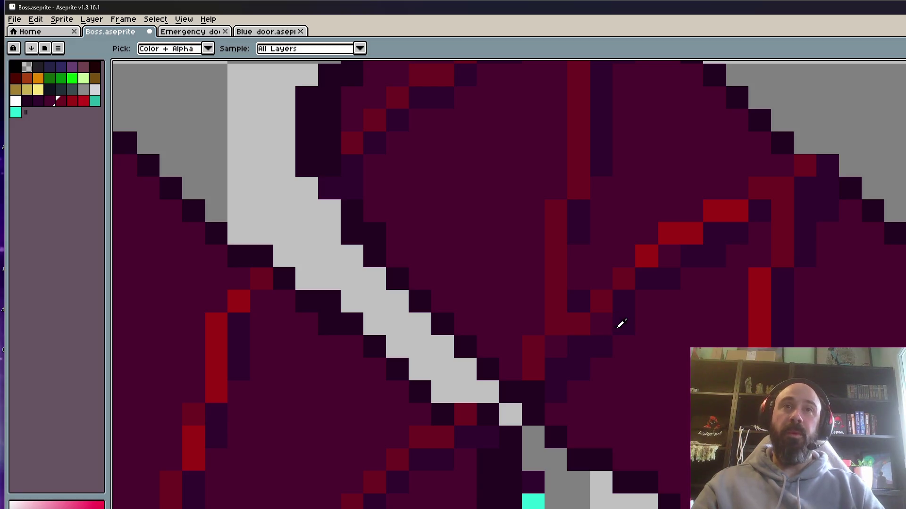
{"action": "left_click", "coordinate": [597, 344], "text": "alt"}
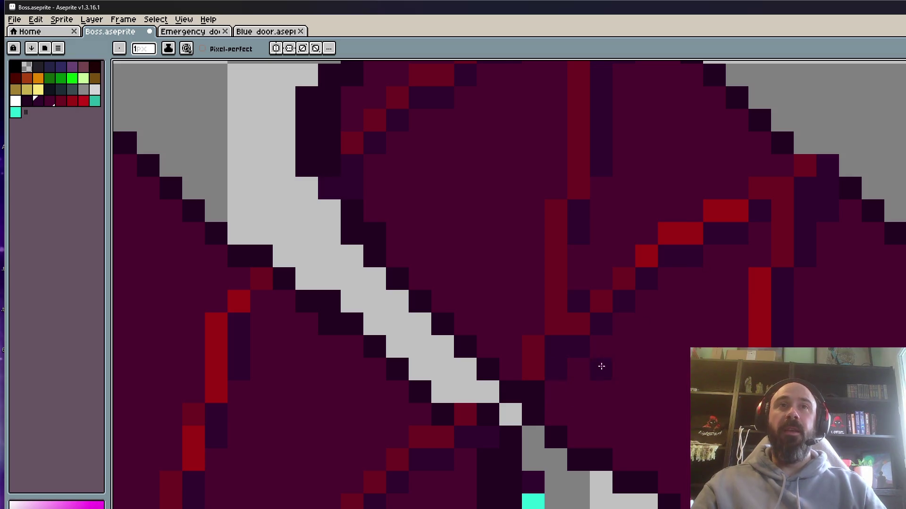
{"action": "scroll", "coordinate": [630, 347], "scroll_direction": "down", "scroll_amount": 3}
{"action": "scroll", "coordinate": [637, 305], "scroll_direction": "up", "scroll_amount": 2}
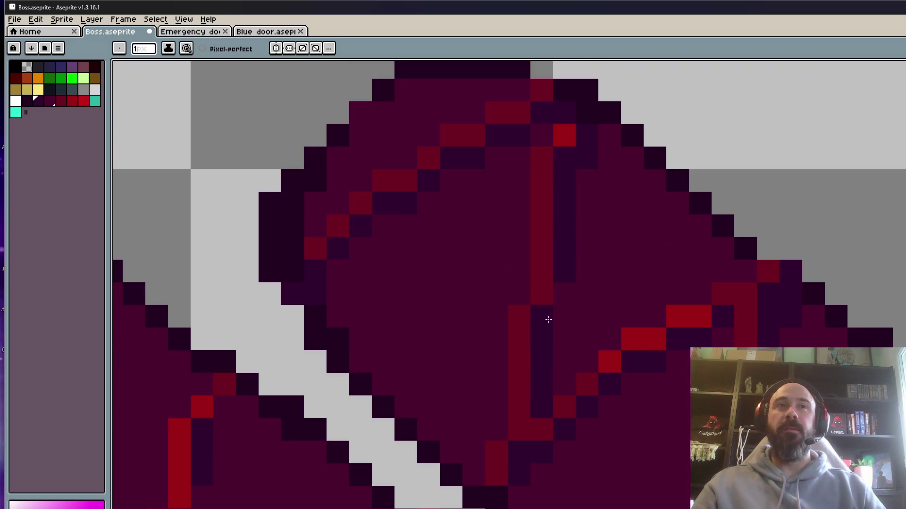
{"action": "scroll", "coordinate": [548, 320], "scroll_direction": "down", "scroll_amount": 3}
{"action": "scroll", "coordinate": [606, 314], "scroll_direction": "up", "scroll_amount": 2}
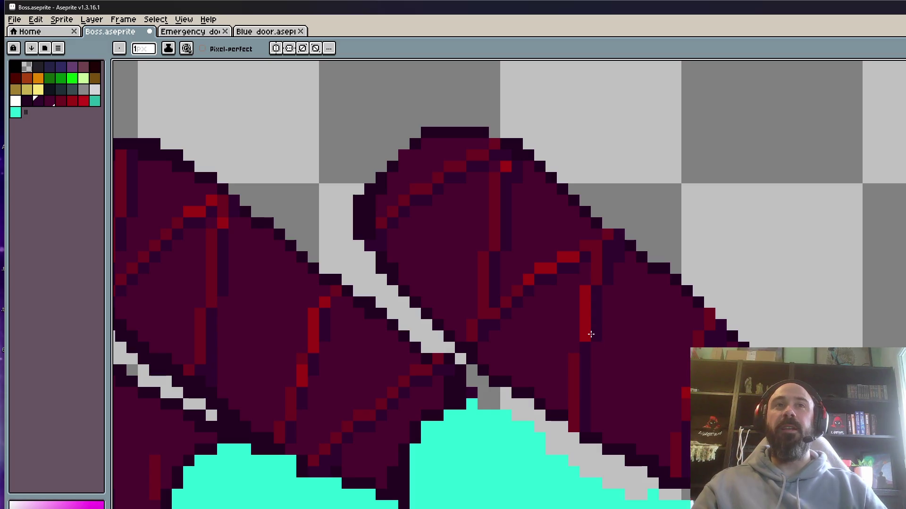
{"action": "scroll", "coordinate": [591, 334], "scroll_direction": "up", "scroll_amount": 1}
{"action": "left_click", "coordinate": [560, 364], "text": "alt"}
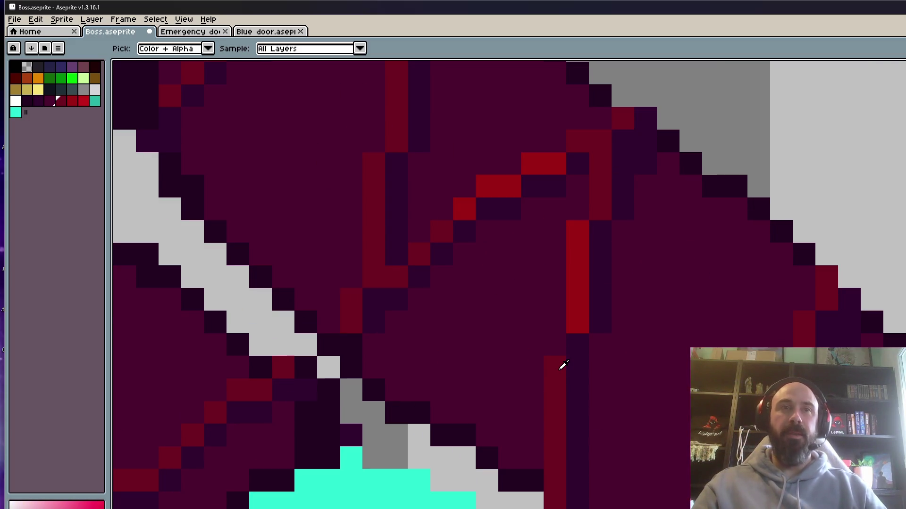
{"action": "scroll", "coordinate": [557, 350], "scroll_direction": "down", "scroll_amount": 1}
{"action": "scroll", "coordinate": [558, 350], "scroll_direction": "down", "scroll_amount": 1}
{"action": "scroll", "coordinate": [606, 350], "scroll_direction": "up", "scroll_amount": 2}
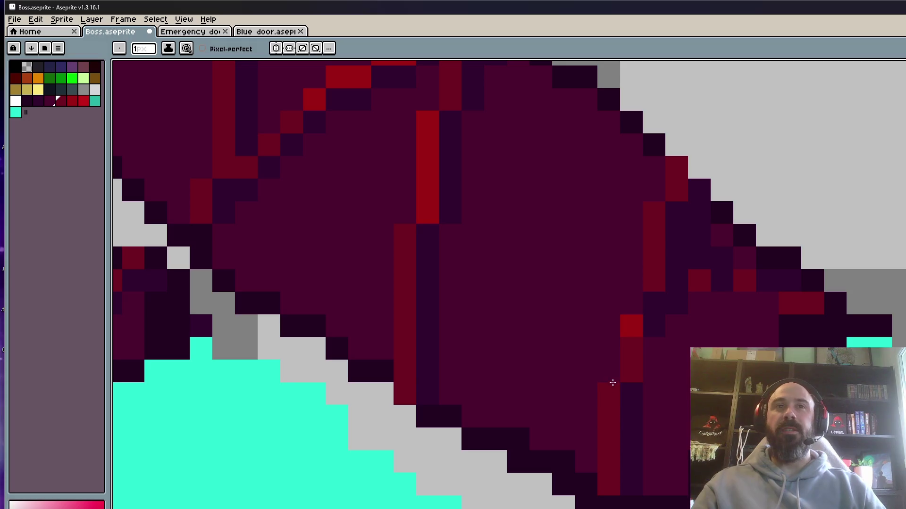
{"action": "scroll", "coordinate": [625, 314], "scroll_direction": "down", "scroll_amount": 2}
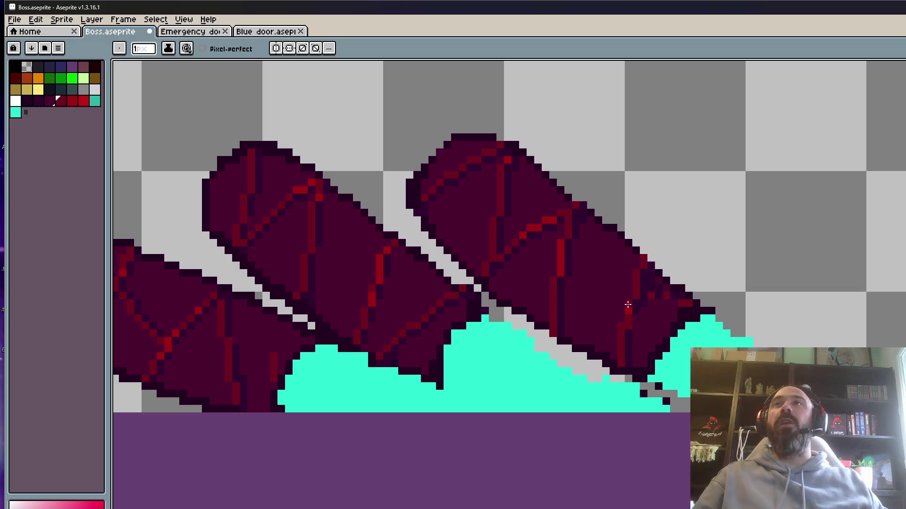
{"action": "left_click", "coordinate": [612, 182]}
{"action": "scroll", "coordinate": [568, 239], "scroll_direction": "up", "scroll_amount": 4}
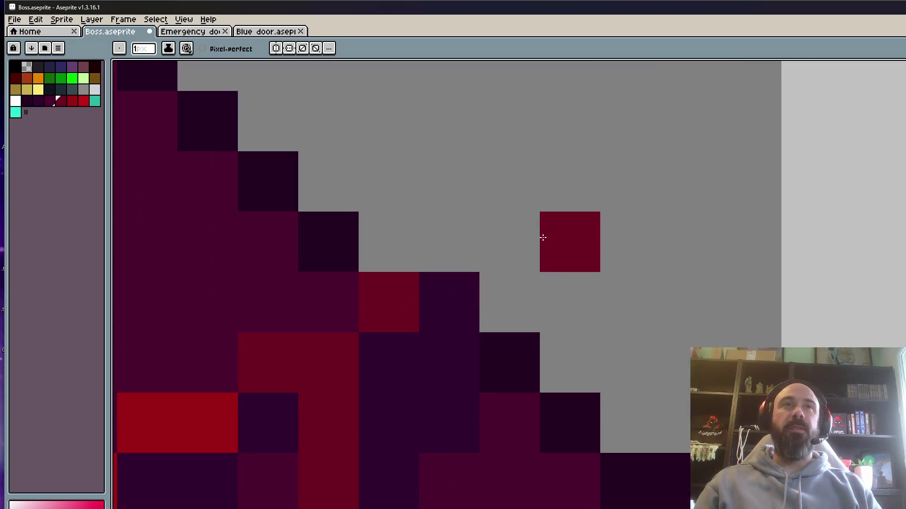
{"action": "scroll", "coordinate": [558, 237], "scroll_direction": "down", "scroll_amount": 4}
{"action": "scroll", "coordinate": [547, 241], "scroll_direction": "up", "scroll_amount": 2}
Clean up the fingertip outline with the near-black outline colour.
{"action": "key", "text": "i"}
{"action": "left_click", "coordinate": [465, 235]}
{"action": "scroll", "coordinate": [465, 234], "scroll_direction": "up", "scroll_amount": 1}
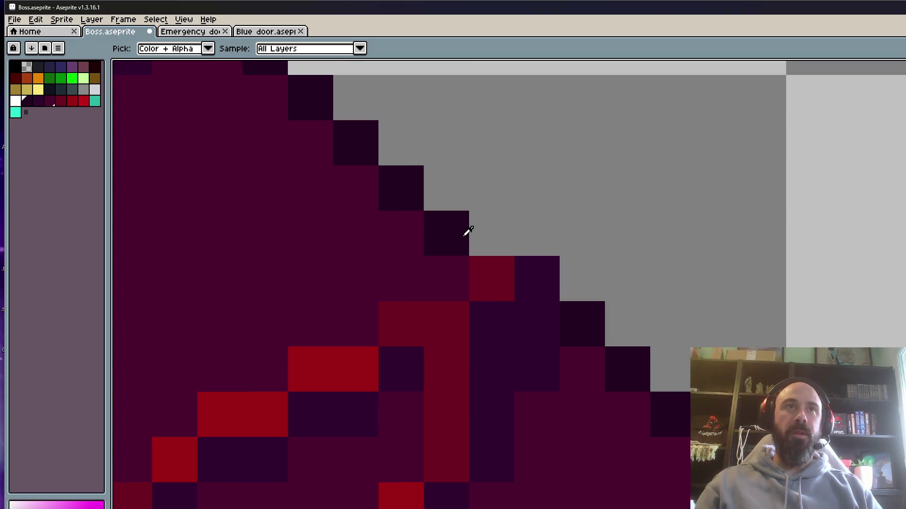
{"action": "key", "text": "b"}
{"action": "left_click_drag", "start_coordinate": [488, 274], "coordinate": [525, 295]}
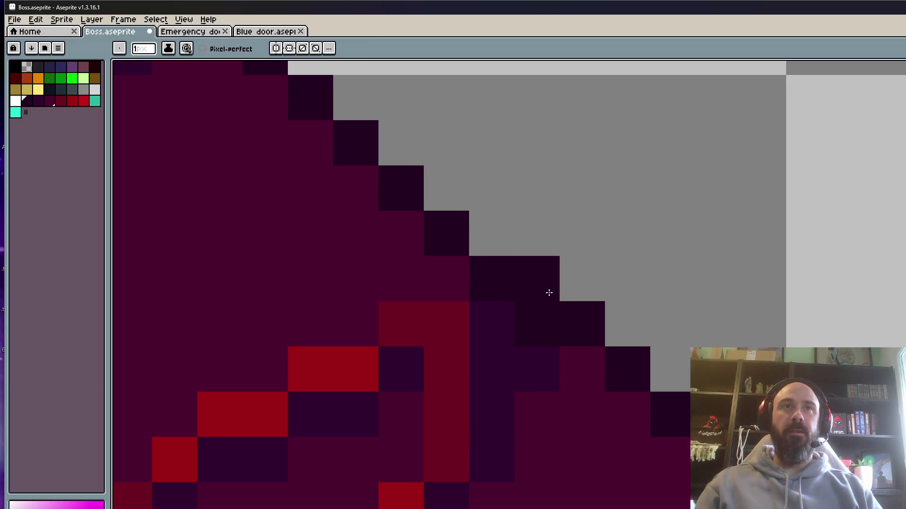
{"action": "scroll", "coordinate": [549, 293], "scroll_direction": "down", "scroll_amount": 4}
{"action": "scroll", "coordinate": [495, 212], "scroll_direction": "up", "scroll_amount": 3}
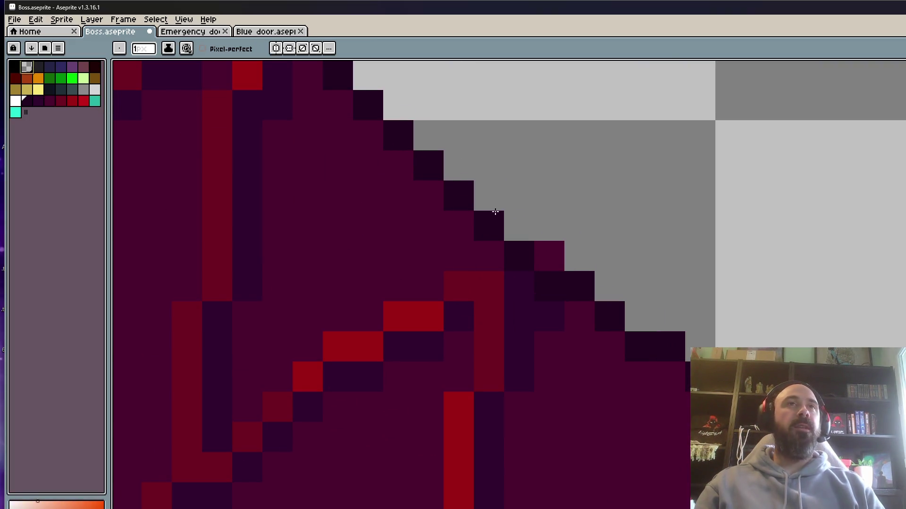
{"action": "scroll", "coordinate": [448, 190], "scroll_direction": "down", "scroll_amount": 2}
{"action": "scroll", "coordinate": [512, 151], "scroll_direction": "up", "scroll_amount": 2}
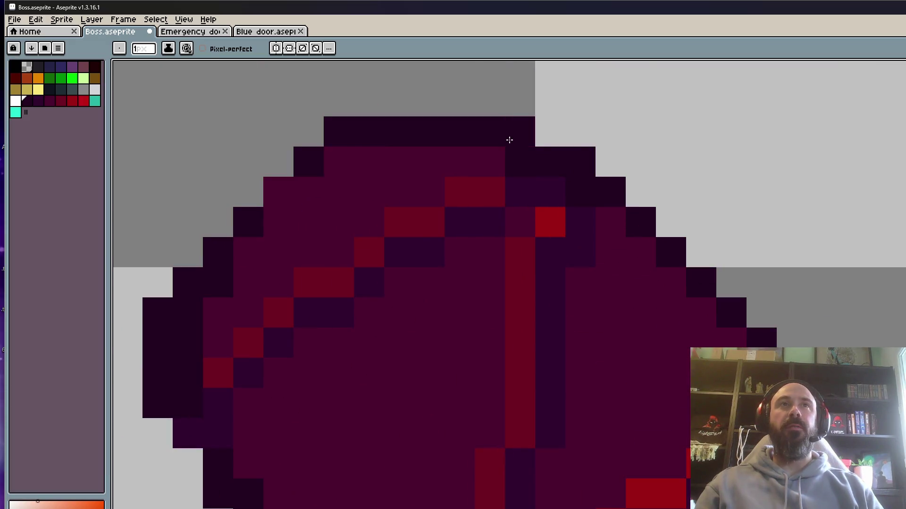
{"action": "scroll", "coordinate": [534, 179], "scroll_direction": "down", "scroll_amount": 3}
{"action": "scroll", "coordinate": [618, 207], "scroll_direction": "down", "scroll_amount": 2}
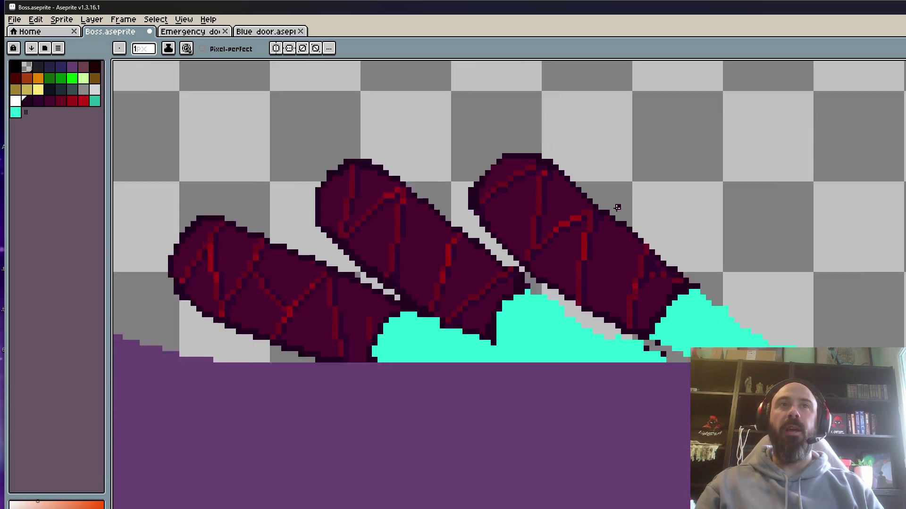
{"action": "scroll", "coordinate": [643, 257], "scroll_direction": "up", "scroll_amount": 4}
{"action": "scroll", "coordinate": [654, 253], "scroll_direction": "down", "scroll_amount": 1}
{"action": "scroll", "coordinate": [654, 252], "scroll_direction": "down", "scroll_amount": 2}
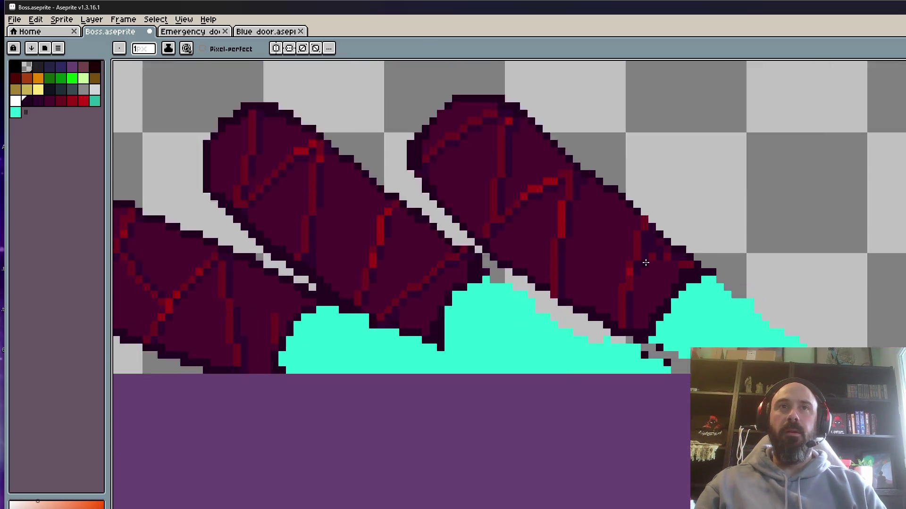
{"action": "scroll", "coordinate": [642, 258], "scroll_direction": "up", "scroll_amount": 2}
{"action": "scroll", "coordinate": [635, 337], "scroll_direction": "up", "scroll_amount": 3}
{"action": "scroll", "coordinate": [635, 336], "scroll_direction": "down", "scroll_amount": 3}
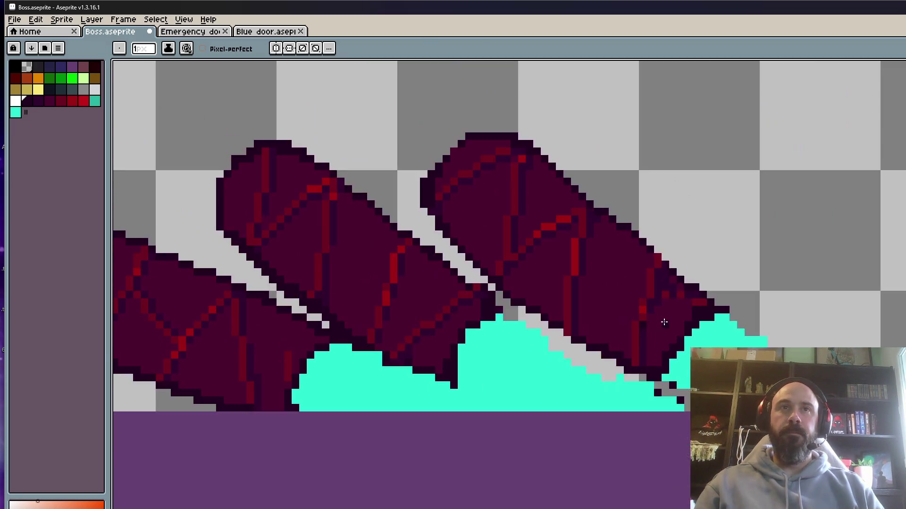
{"action": "scroll", "coordinate": [660, 321], "scroll_direction": "up", "scroll_amount": 2}
Draw a short dark red crack across the finger.
{"action": "left_click", "coordinate": [604, 354], "text": "alt"}
{"action": "scroll", "coordinate": [602, 357], "scroll_direction": "up", "scroll_amount": 1}
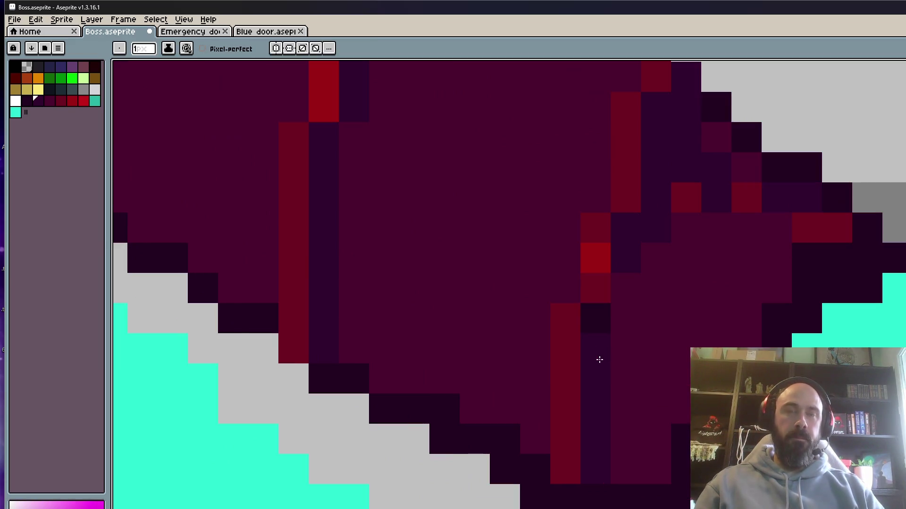
{"action": "scroll", "coordinate": [618, 285], "scroll_direction": "down", "scroll_amount": 2}
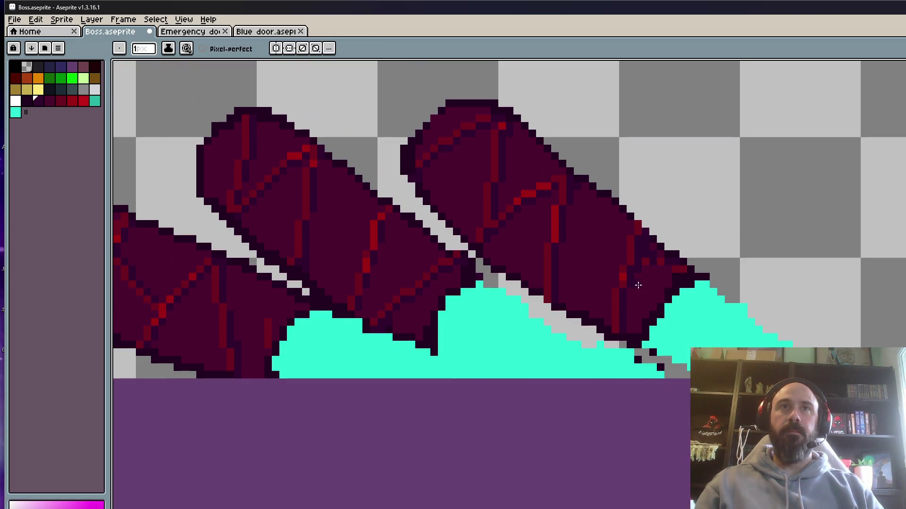
{"action": "scroll", "coordinate": [639, 283], "scroll_direction": "up", "scroll_amount": 2}
{"action": "left_click", "coordinate": [661, 207], "text": "alt"}
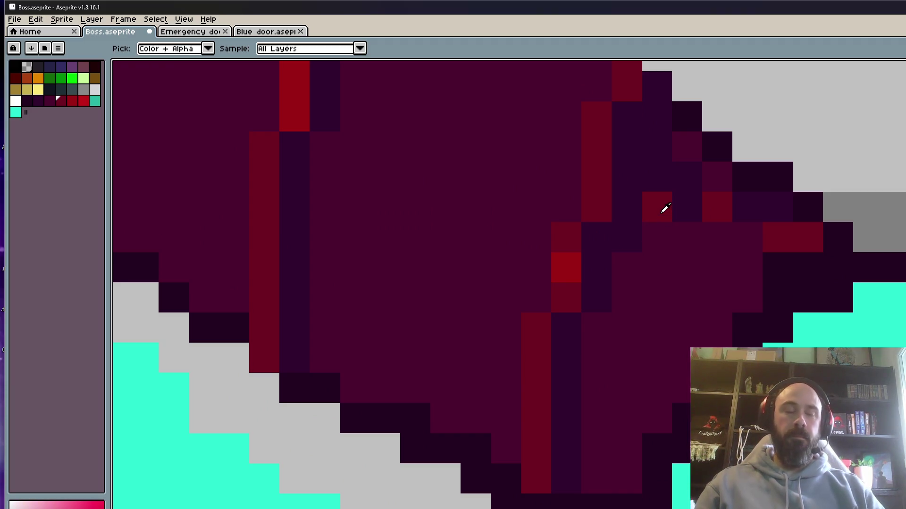
{"action": "mouse_move", "coordinate": [627, 208]}
{"action": "left_mouse_down"}
{"action": "mouse_move", "coordinate": [679, 203]}
{"action": "mouse_move", "coordinate": [736, 225]}
{"action": "left_mouse_up"}
Play the animation to preview the cracked fingers, then save the sprite.
{"action": "scroll", "coordinate": [739, 222], "scroll_direction": "down", "scroll_amount": 3}
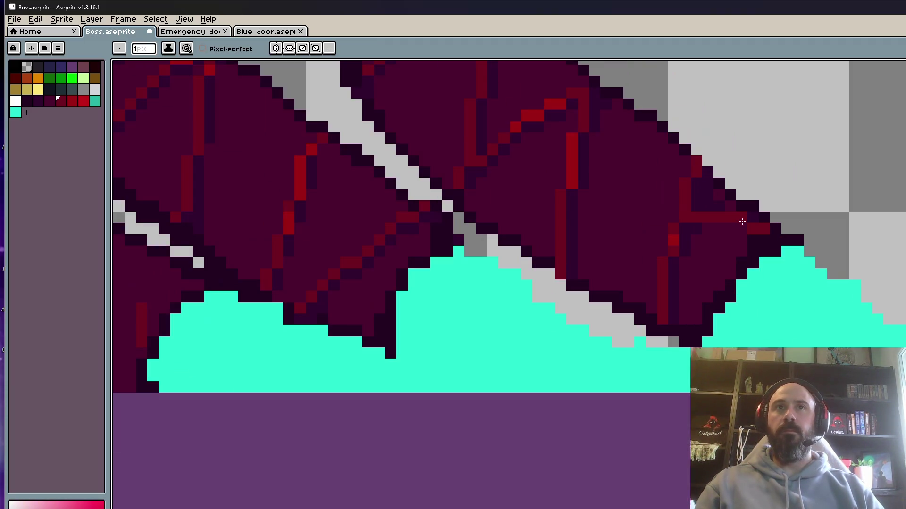
{"action": "scroll", "coordinate": [742, 224], "scroll_direction": "down", "scroll_amount": 2}
{"action": "key", "text": "Return"}
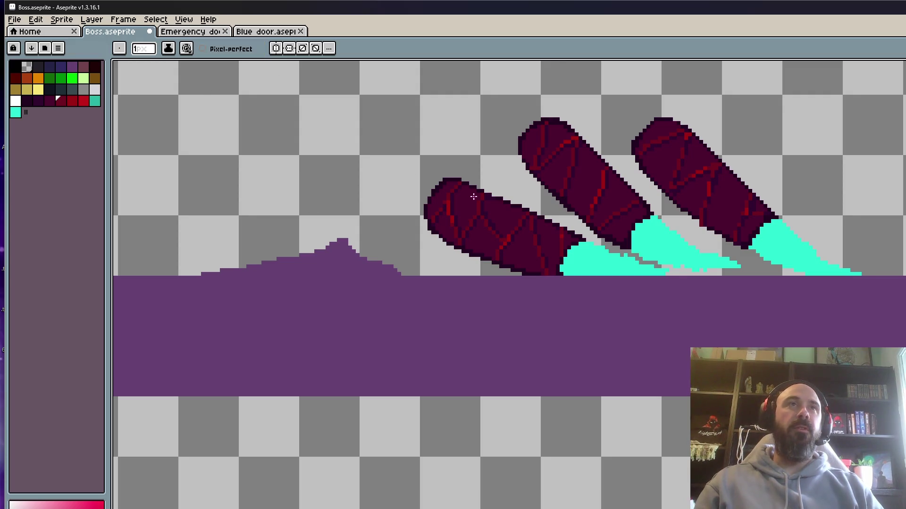
{"action": "left_click", "coordinate": [15, 20]}
{"action": "left_click", "coordinate": [45, 68]}
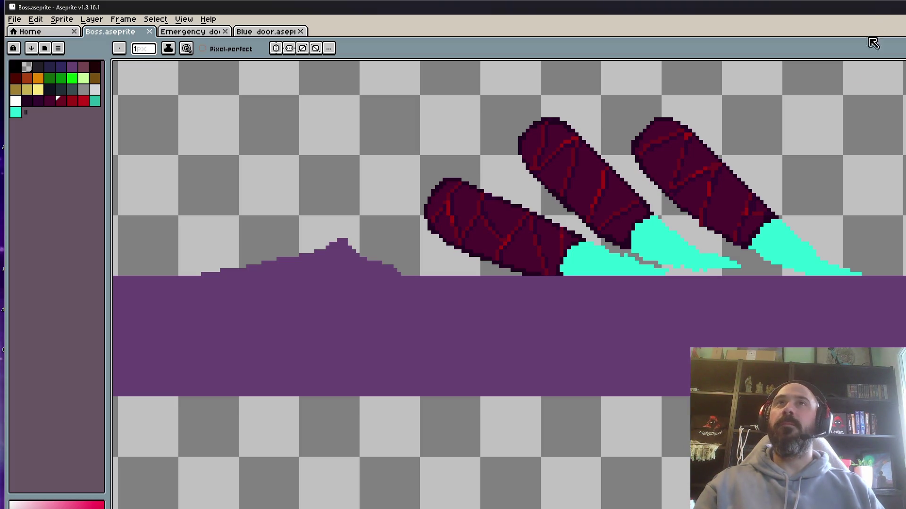
Preview the animation, then fix the stray pixel where the lower finger meets the cyan glow.
{"action": "scroll", "coordinate": [689, 191], "scroll_direction": "down", "scroll_amount": 4}
{"action": "scroll", "coordinate": [663, 181], "scroll_direction": "up", "scroll_amount": 3}
{"action": "scroll", "coordinate": [664, 181], "scroll_direction": "up", "scroll_amount": 2}
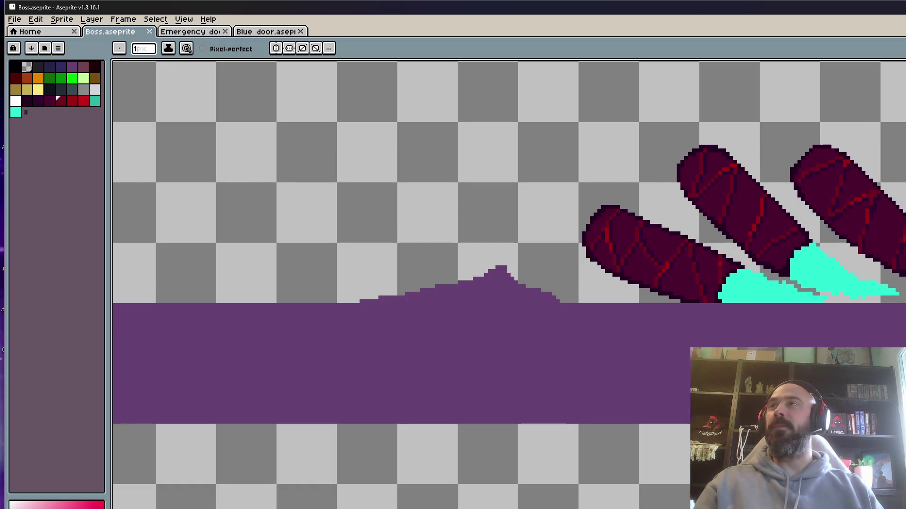
{"action": "scroll", "coordinate": [752, 209], "scroll_direction": "down", "scroll_amount": 1}
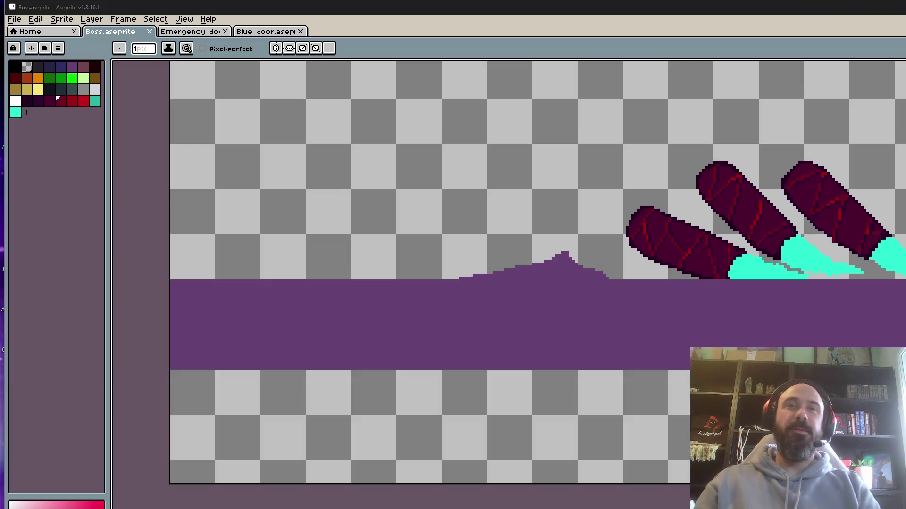
{"action": "key", "text": "Return"}
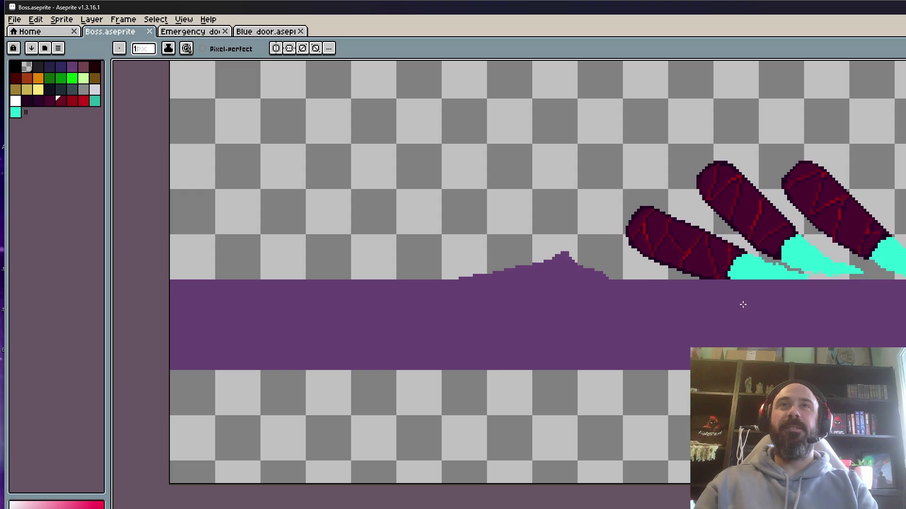
{"action": "scroll", "coordinate": [732, 300], "scroll_direction": "up", "scroll_amount": 5}
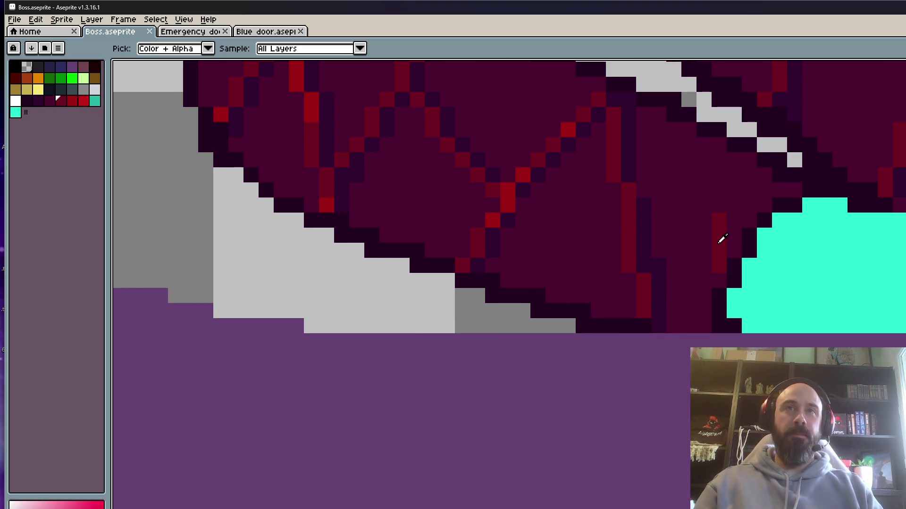
{"action": "scroll", "coordinate": [720, 239], "scroll_direction": "down", "scroll_amount": 3}
{"action": "scroll", "coordinate": [779, 252], "scroll_direction": "up", "scroll_amount": 3}
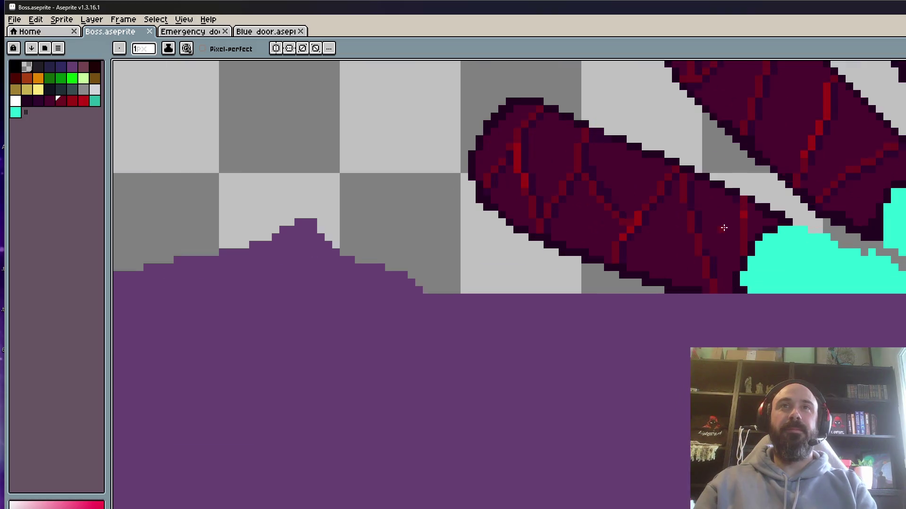
{"action": "left_click", "coordinate": [717, 195]}
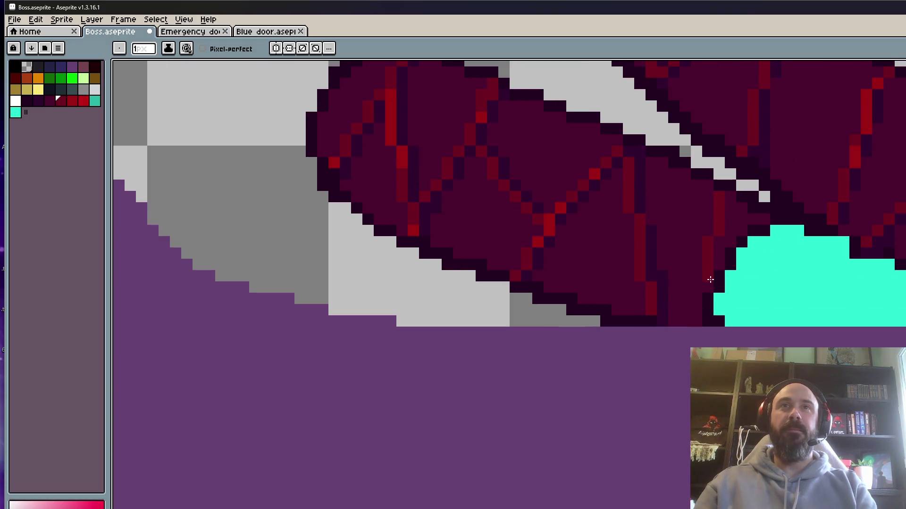
{"action": "scroll", "coordinate": [709, 286], "scroll_direction": "down", "scroll_amount": 2}
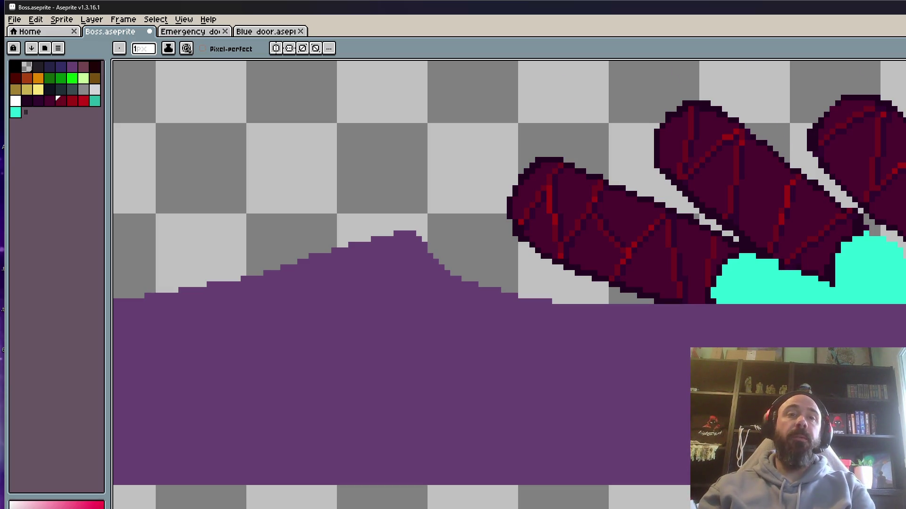
Recolour the stray red pixel on the finger edge dark purple and replay the animation.
{"action": "scroll", "coordinate": [554, 313], "scroll_direction": "down", "scroll_amount": 1}
{"action": "scroll", "coordinate": [607, 323], "scroll_direction": "up", "scroll_amount": 1}
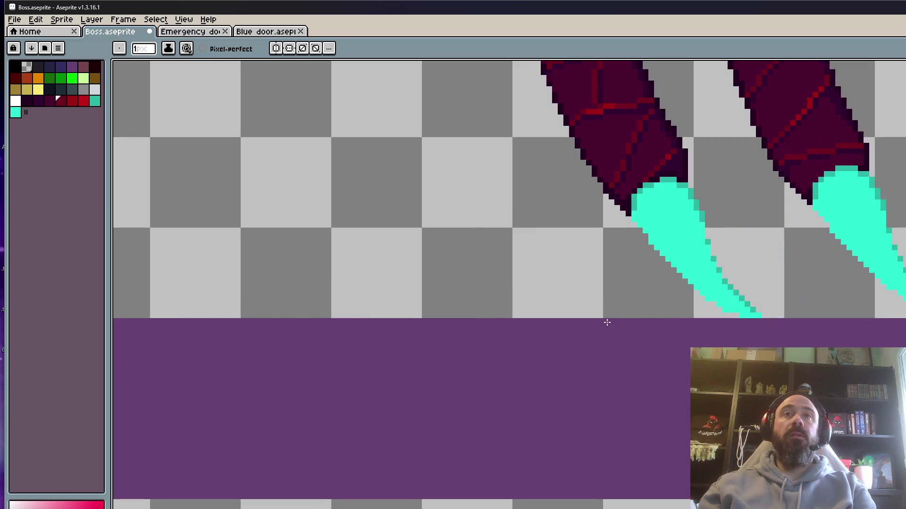
{"action": "scroll", "coordinate": [719, 280], "scroll_direction": "up", "scroll_amount": 3}
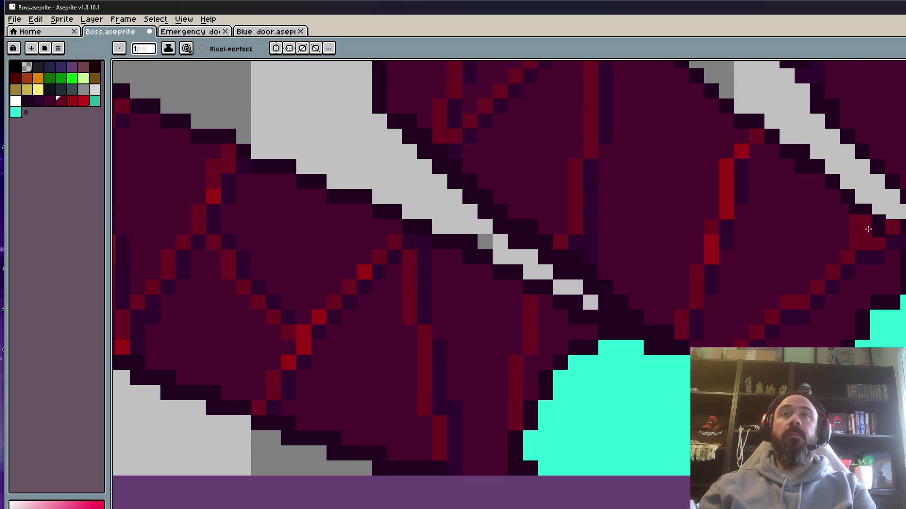
{"action": "scroll", "coordinate": [778, 255], "scroll_direction": "up", "scroll_amount": 5}
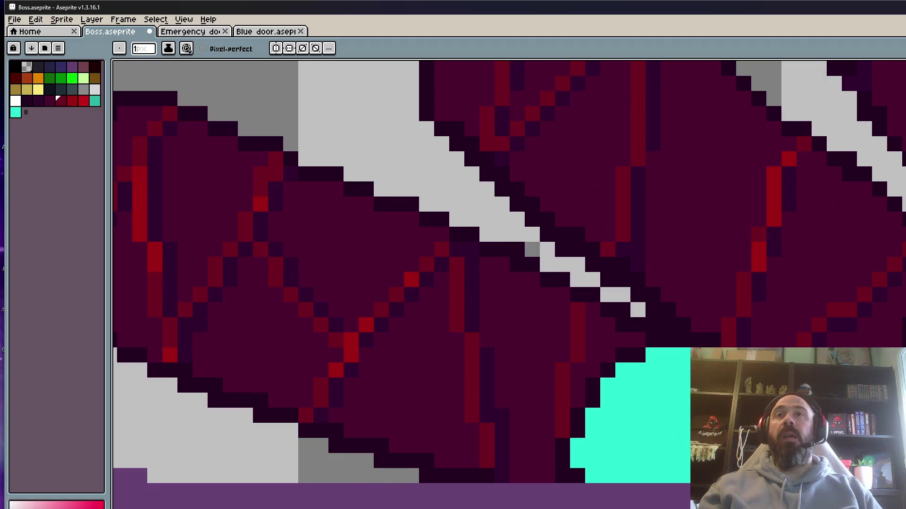
{"action": "left_click", "coordinate": [801, 253]}
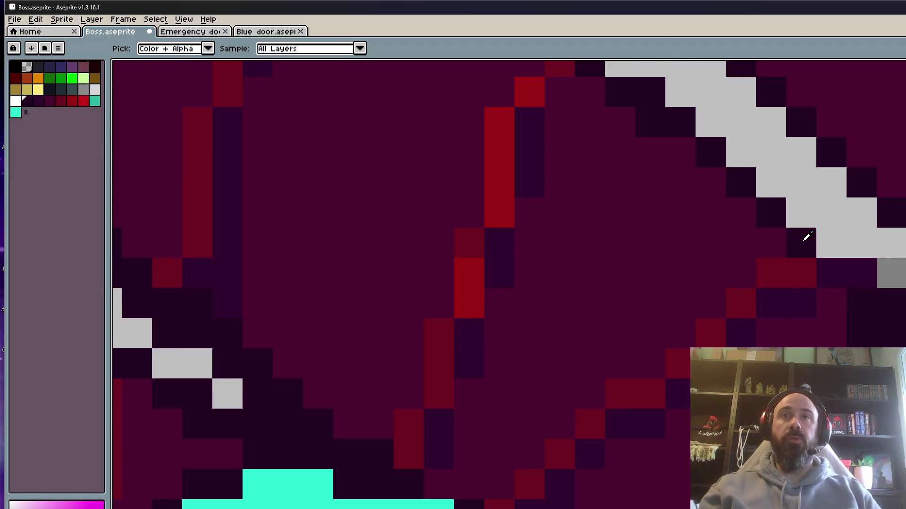
{"action": "left_click", "coordinate": [805, 236], "text": "alt"}
{"action": "scroll", "coordinate": [862, 279], "scroll_direction": "down", "scroll_amount": 5}
{"action": "scroll", "coordinate": [807, 246], "scroll_direction": "up", "scroll_amount": 5}
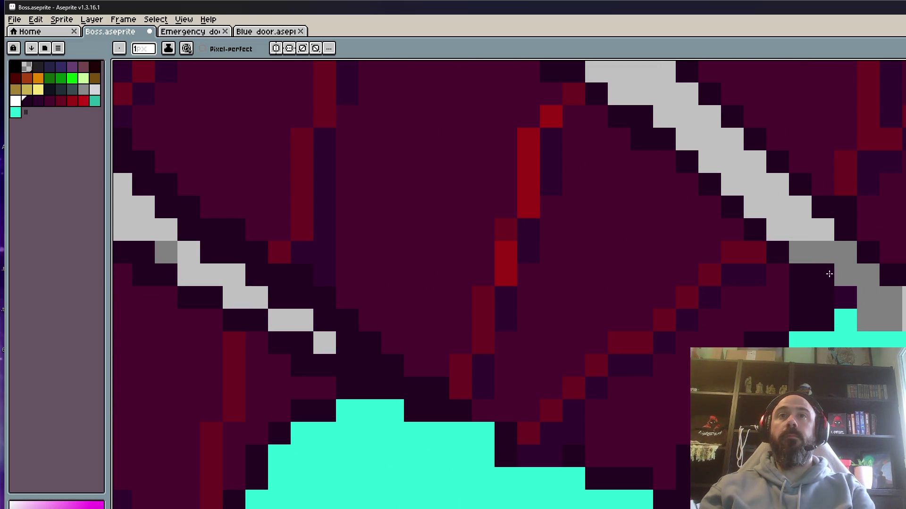
{"action": "scroll", "coordinate": [829, 269], "scroll_direction": "down", "scroll_amount": 5}
{"action": "key", "text": "Return"}
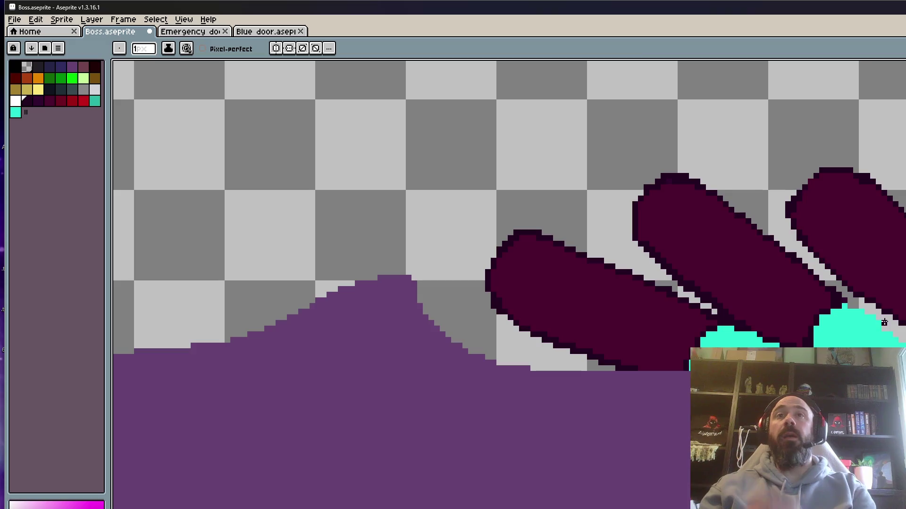
Zoom in and out over the finger animation frames, then step forward to the cracked-finger frame.
{"action": "scroll", "coordinate": [878, 325], "scroll_direction": "up", "scroll_amount": 3}
{"action": "scroll", "coordinate": [877, 325], "scroll_direction": "down", "scroll_amount": 3}
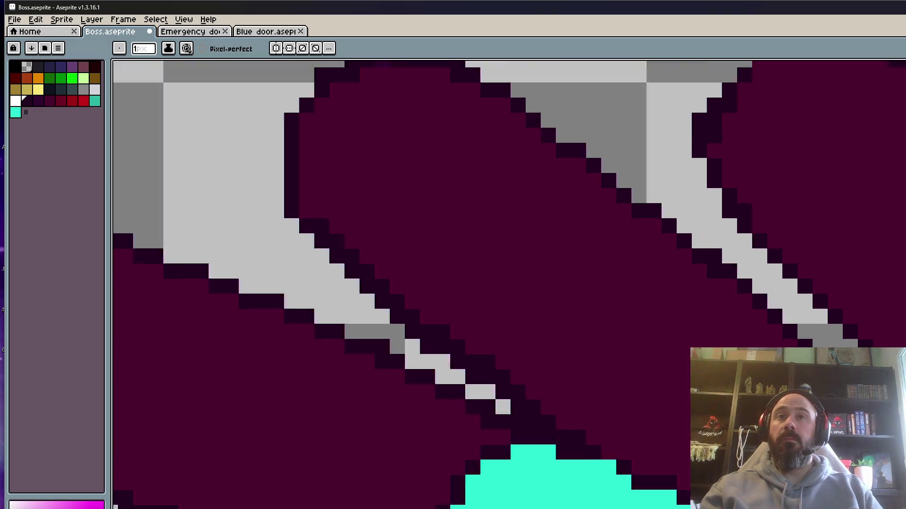
{"action": "scroll", "coordinate": [877, 325], "scroll_direction": "up", "scroll_amount": 3}
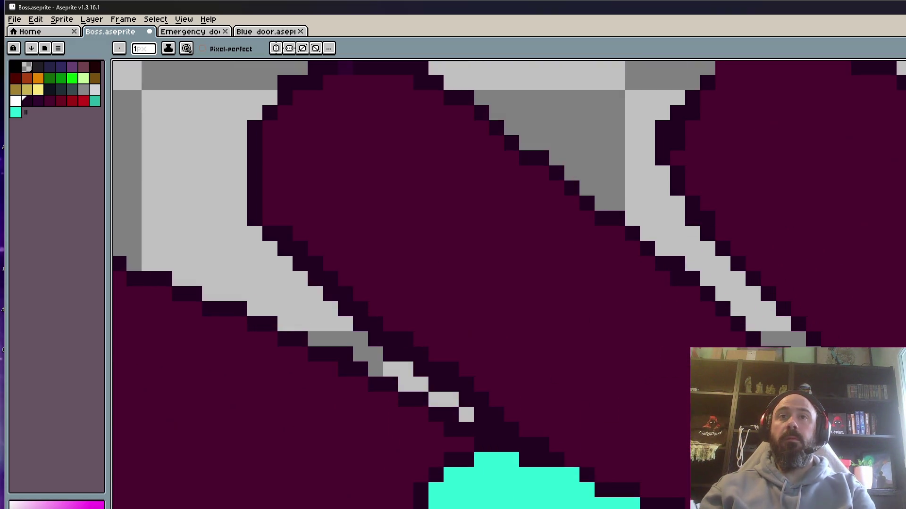
{"action": "scroll", "coordinate": [878, 325], "scroll_direction": "down", "scroll_amount": 1}
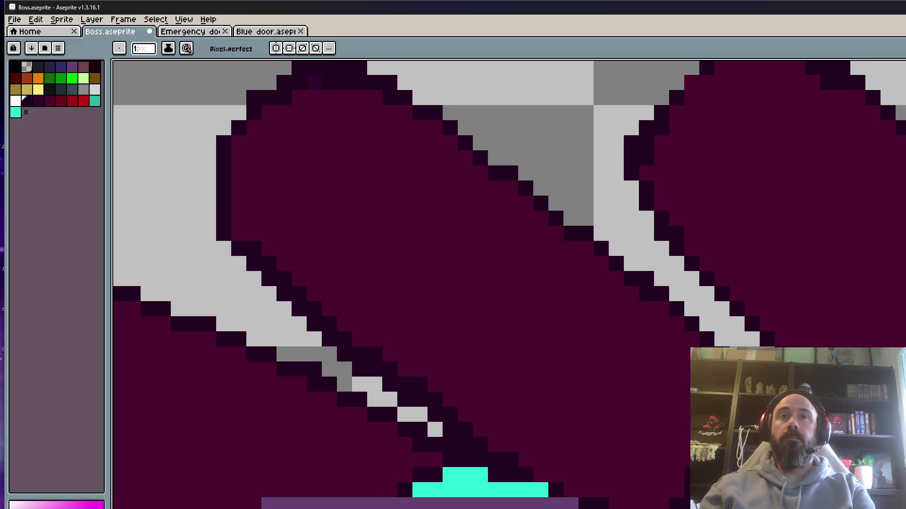
{"action": "scroll", "coordinate": [509, 283], "scroll_direction": "down", "scroll_amount": 2}
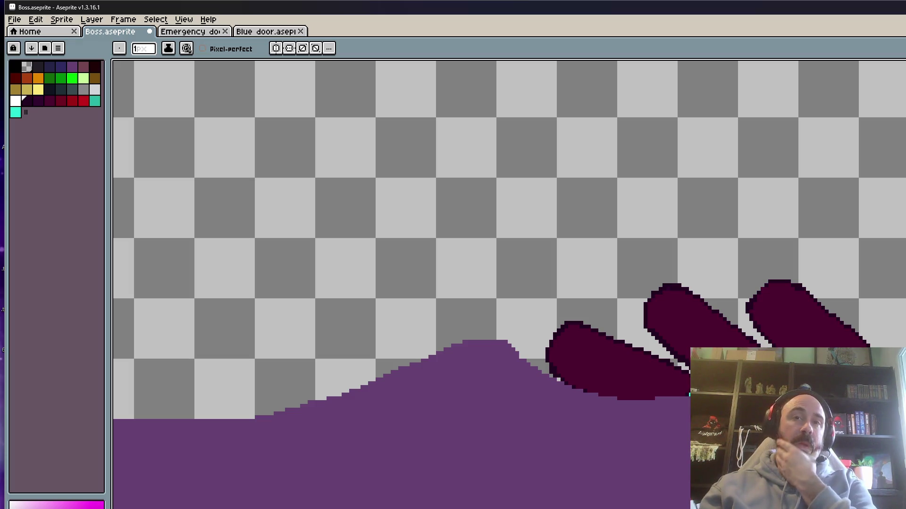
{"action": "key", "text": "Right"}
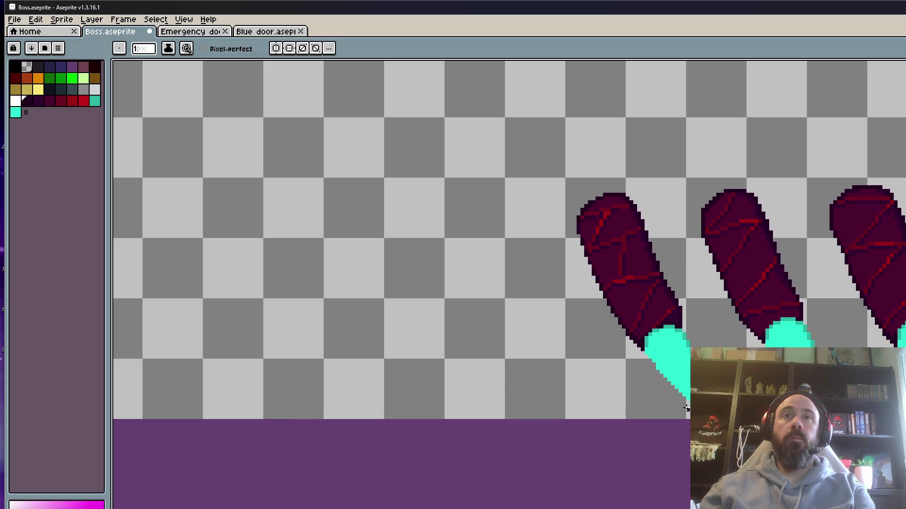
Zoom in on the right finger to inspect its red crack lines, dark shading and cyan base.
{"action": "scroll", "coordinate": [773, 326], "scroll_direction": "up", "scroll_amount": 4}
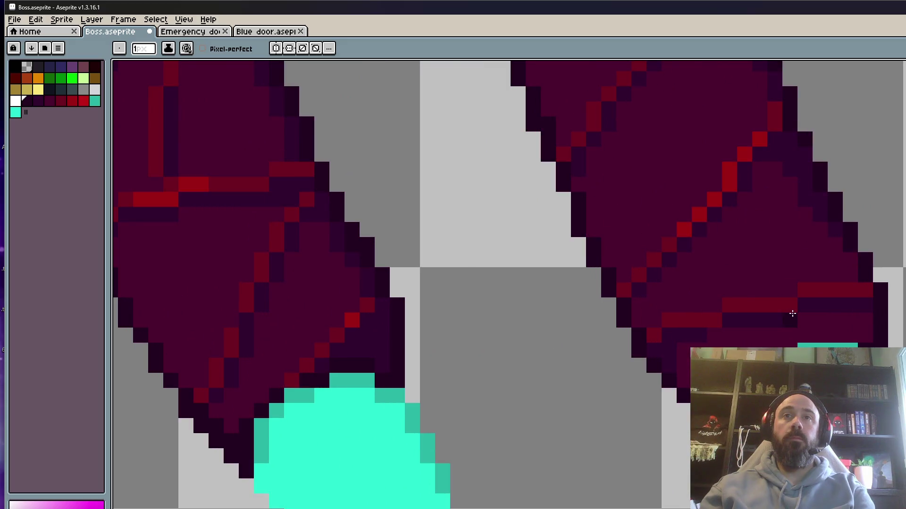
{"action": "scroll", "coordinate": [749, 317], "scroll_direction": "up", "scroll_amount": 1}
{"action": "scroll", "coordinate": [749, 318], "scroll_direction": "up", "scroll_amount": 1}
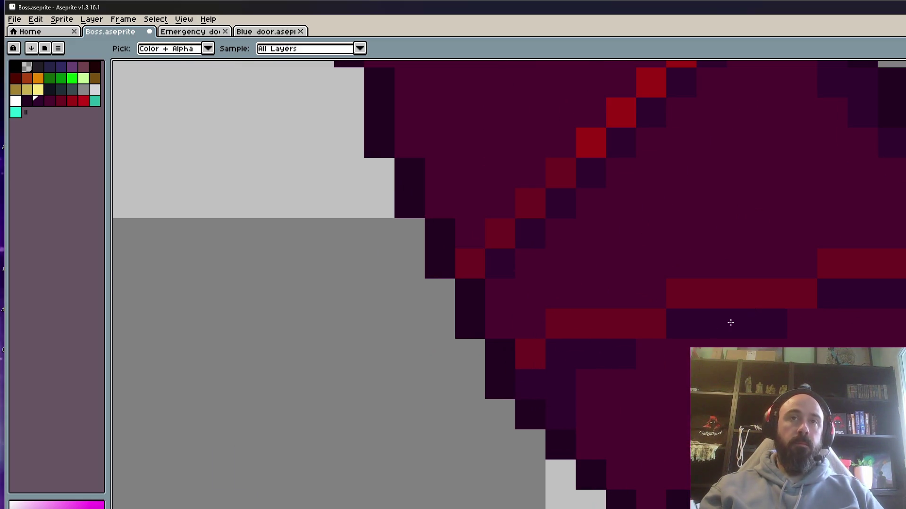
{"action": "scroll", "coordinate": [798, 323], "scroll_direction": "down", "scroll_amount": 1}
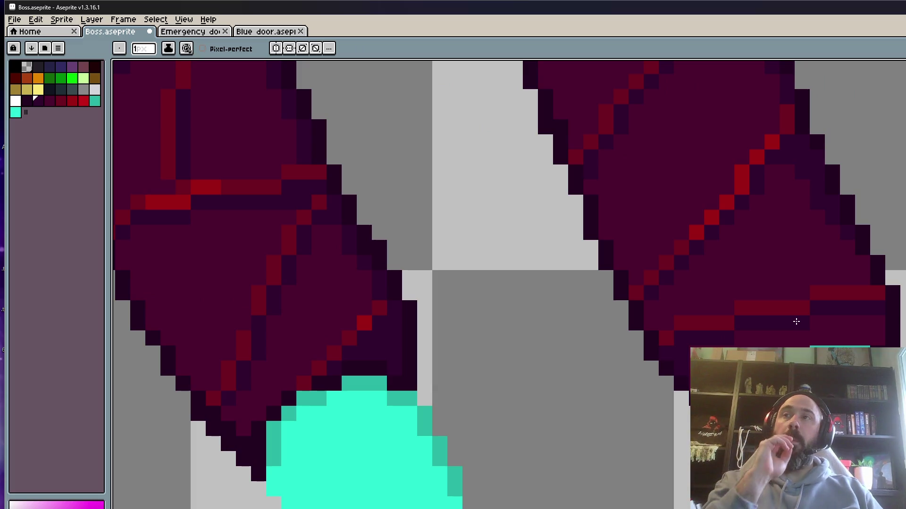
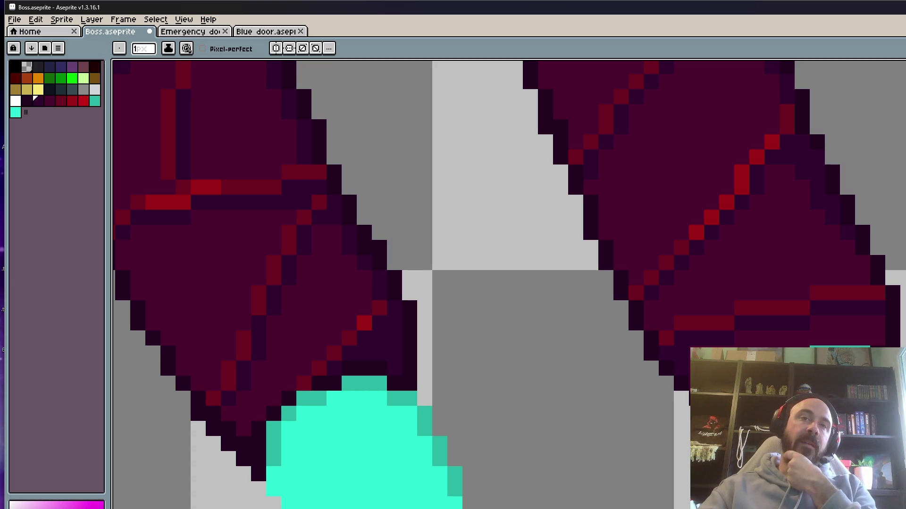
Leave Boss.aseprite for the Emergency door sprite and zoom in on its narrow red door.
{"action": "scroll", "coordinate": [804, 453], "scroll_direction": "down", "scroll_amount": 3}
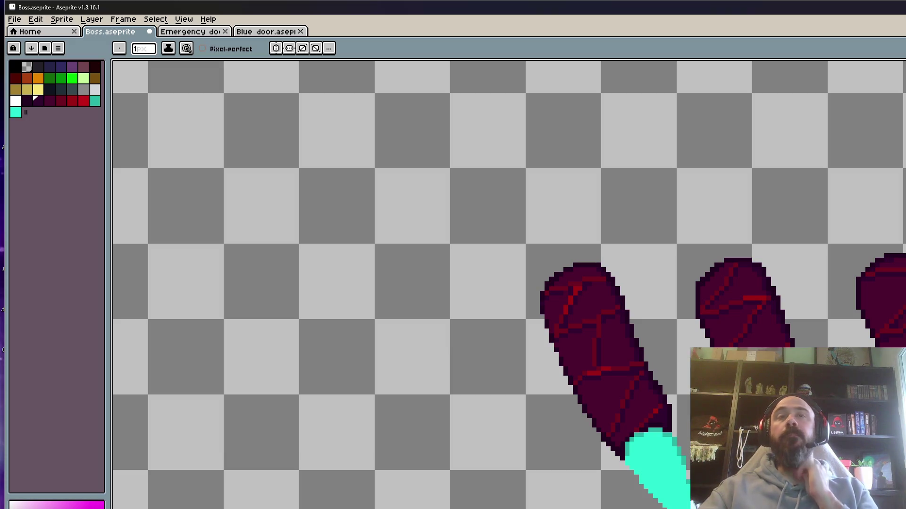
{"action": "left_click", "coordinate": [207, 31]}
{"action": "scroll", "coordinate": [696, 225], "scroll_direction": "up", "scroll_amount": 1}
{"action": "scroll", "coordinate": [693, 227], "scroll_direction": "down", "scroll_amount": 1}
{"action": "scroll", "coordinate": [679, 226], "scroll_direction": "up", "scroll_amount": 2}
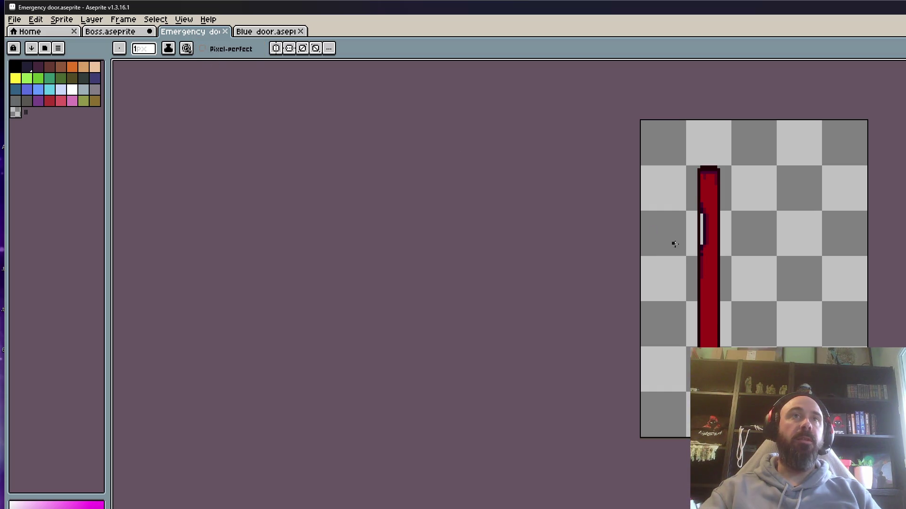
{"action": "key", "text": "m"}
{"action": "mouse_move", "coordinate": [664, 141]}
{"action": "left_mouse_down"}
{"action": "mouse_move", "coordinate": [745, 320]}
{"action": "mouse_move", "coordinate": [781, 434]}
{"action": "left_mouse_up"}
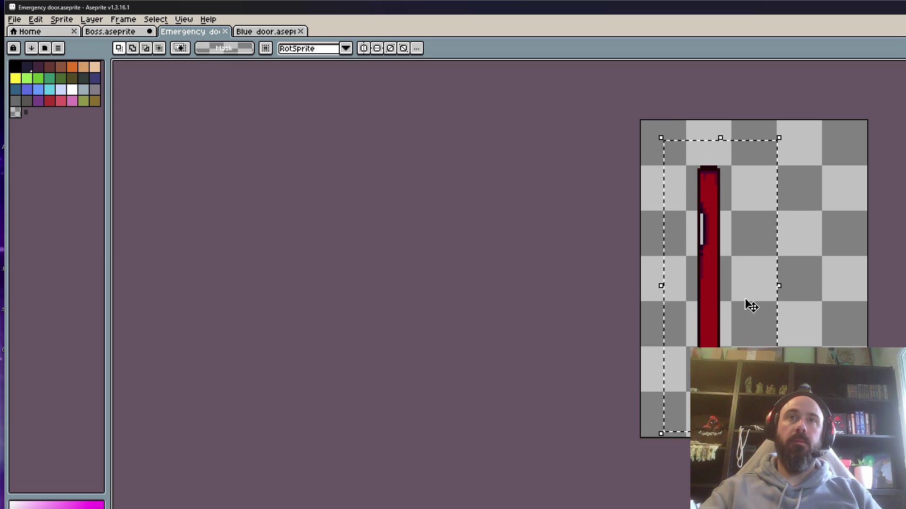
{"action": "mouse_move", "coordinate": [781, 285]}
{"action": "left_mouse_down"}
{"action": "mouse_move", "coordinate": [834, 286]}
{"action": "mouse_move", "coordinate": [781, 307]}
{"action": "mouse_move", "coordinate": [743, 306]}
{"action": "mouse_move", "coordinate": [816, 295]}
{"action": "mouse_move", "coordinate": [760, 310]}
{"action": "left_mouse_up"}
{"action": "key", "text": "ctrl+z"}
{"action": "key", "text": "ctrl+z"}
{"action": "key", "text": "ctrl+z"}
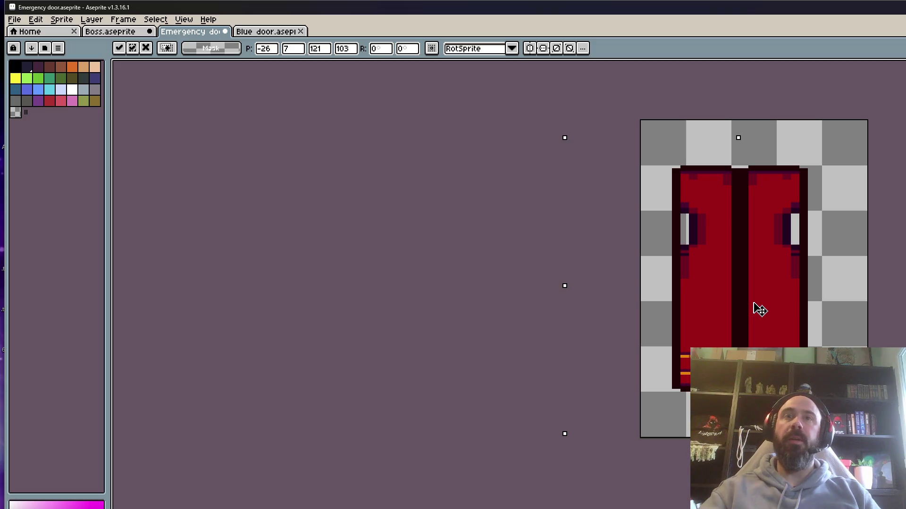
{"action": "scroll", "coordinate": [760, 310], "scroll_direction": "down", "scroll_amount": 4}
{"action": "key", "text": "Return"}
{"action": "scroll", "coordinate": [775, 321], "scroll_direction": "up", "scroll_amount": 2}
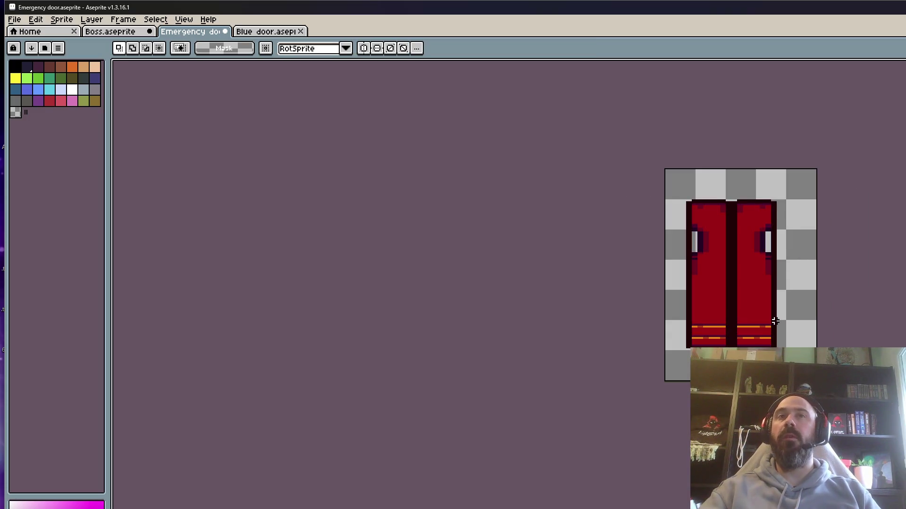
{"action": "scroll", "coordinate": [775, 320], "scroll_direction": "up", "scroll_amount": 1}
{"action": "left_click_drag", "start_coordinate": [615, 98], "coordinate": [835, 382]}
{"action": "left_click_drag", "start_coordinate": [769, 307], "coordinate": [776, 306]}
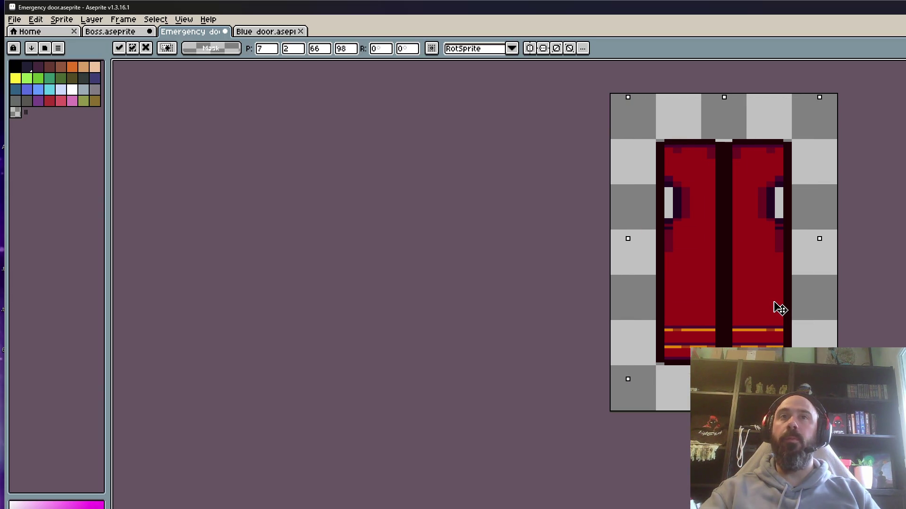
{"action": "scroll", "coordinate": [774, 308], "scroll_direction": "down", "scroll_amount": 1}
{"action": "key", "text": "Return"}
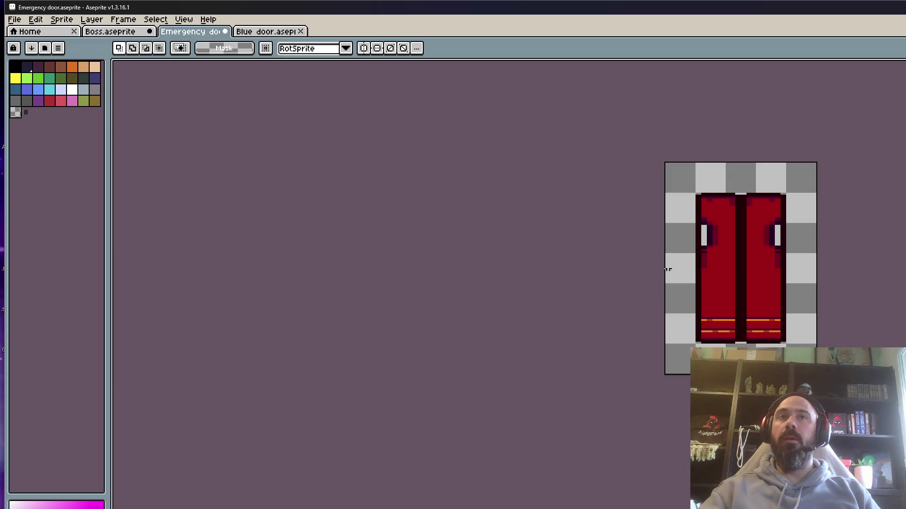
{"action": "scroll", "coordinate": [670, 262], "scroll_direction": "up", "scroll_amount": 1}
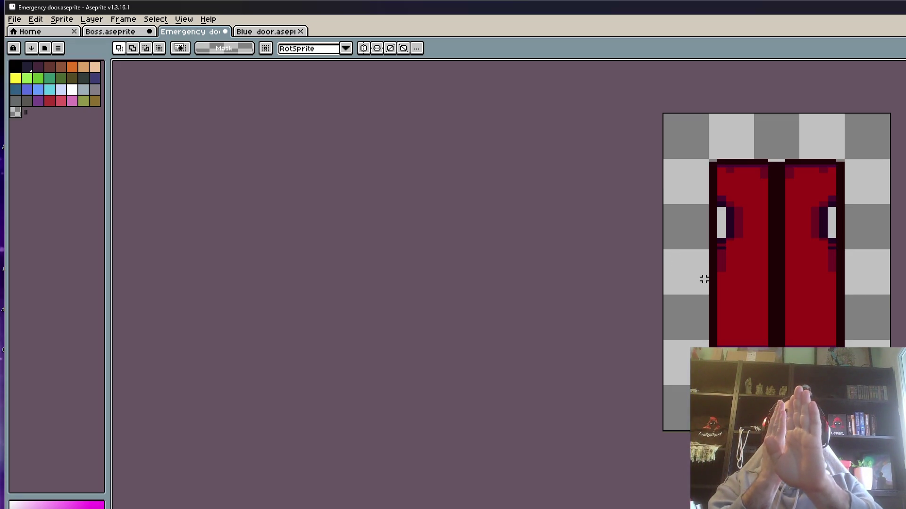
{"action": "key", "text": "ctrl+a"}
{"action": "left_click_drag", "start_coordinate": [892, 273], "coordinate": [821, 272]}
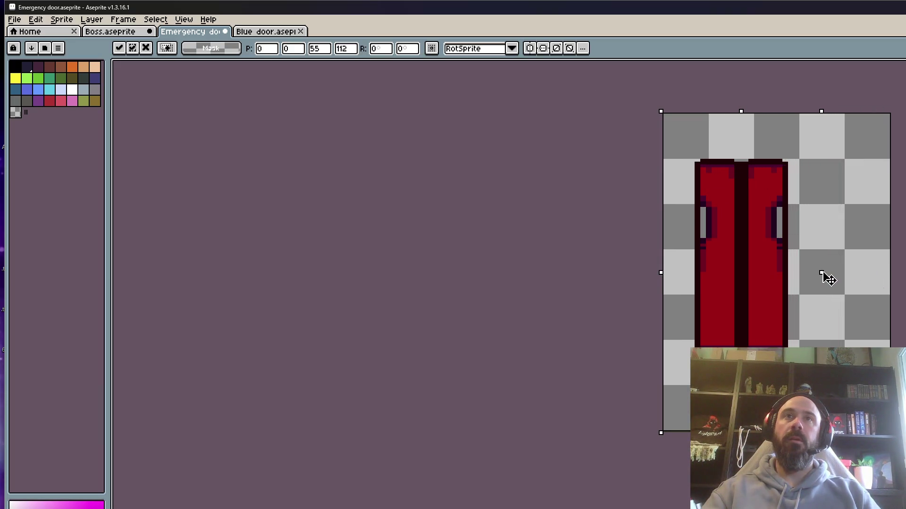
{"action": "left_click_drag", "start_coordinate": [738, 269], "coordinate": [750, 269]}
{"action": "left_click_drag", "start_coordinate": [831, 267], "coordinate": [830, 272]}
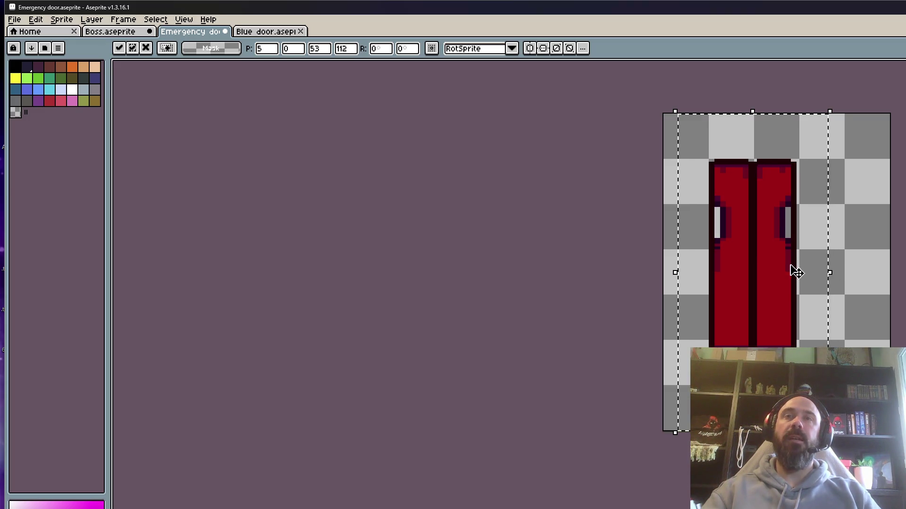
{"action": "key", "text": "Return"}
{"action": "scroll", "coordinate": [796, 273], "scroll_direction": "down", "scroll_amount": 2}
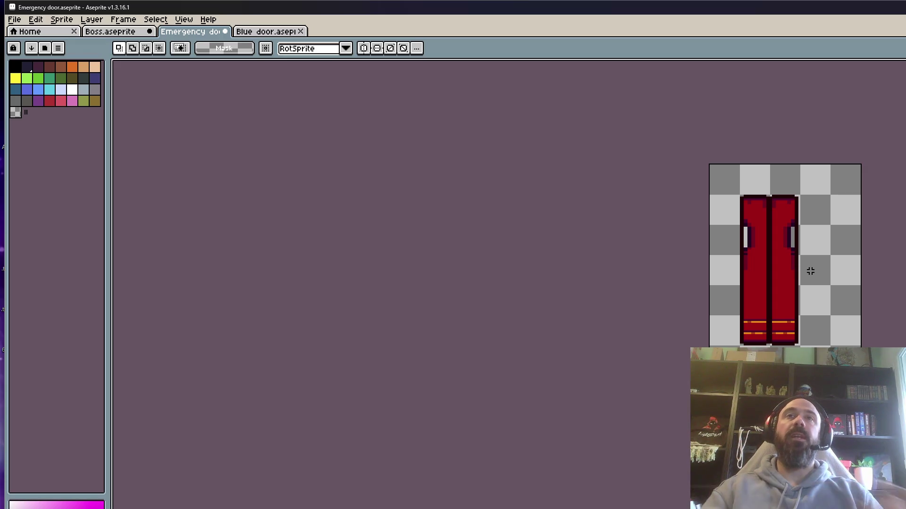
{"action": "scroll", "coordinate": [810, 272], "scroll_direction": "up", "scroll_amount": 3}
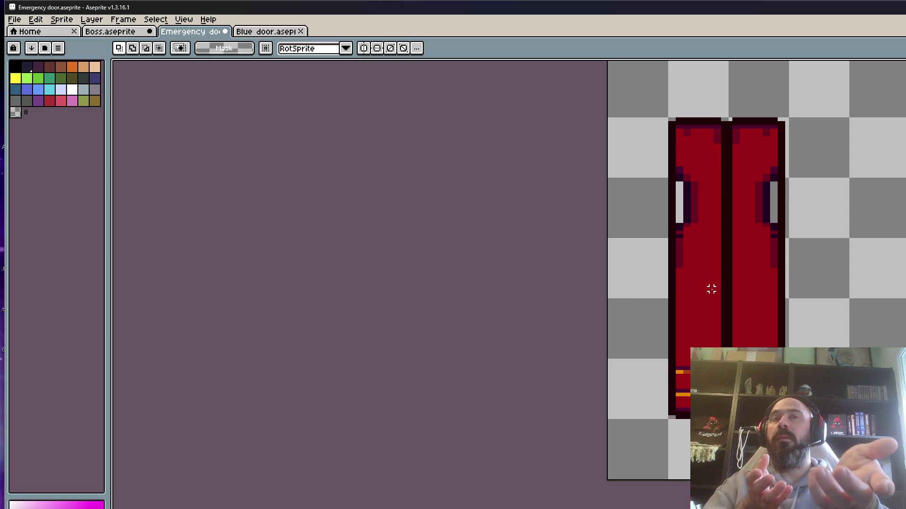
{"action": "scroll", "coordinate": [711, 289], "scroll_direction": "down", "scroll_amount": 1}
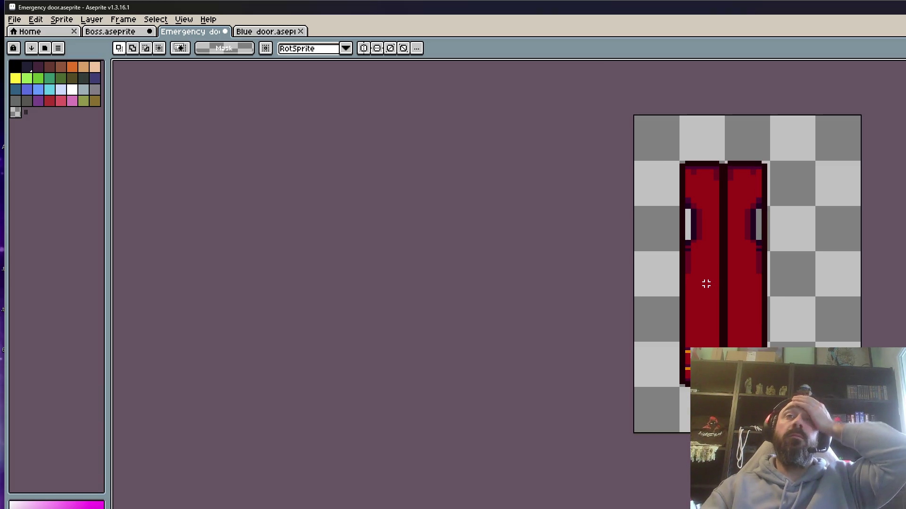
{"action": "scroll", "coordinate": [706, 284], "scroll_direction": "up", "scroll_amount": 1}
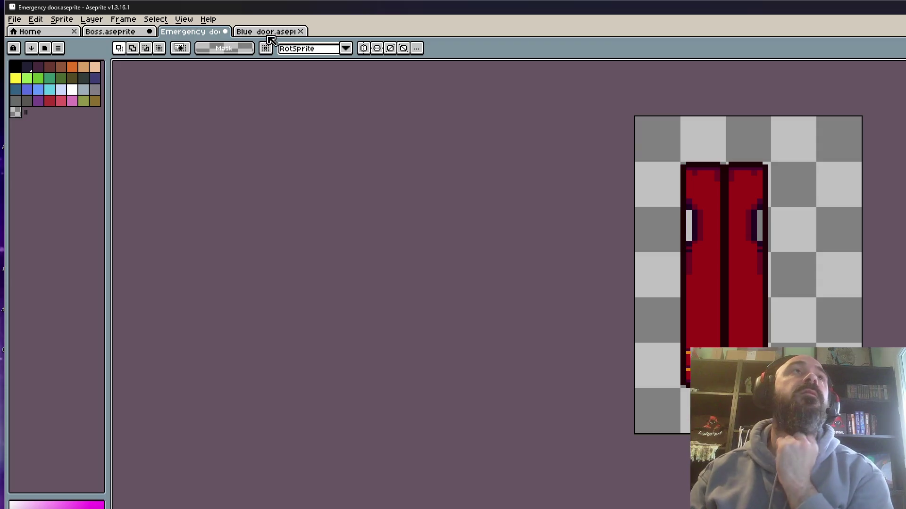
{"action": "key", "text": "ctrl+v"}
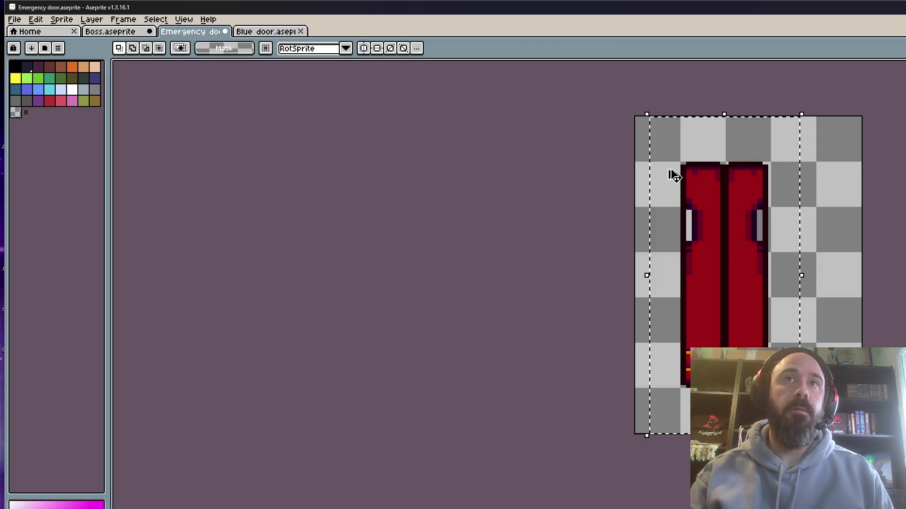
{"action": "key", "text": "Escape"}
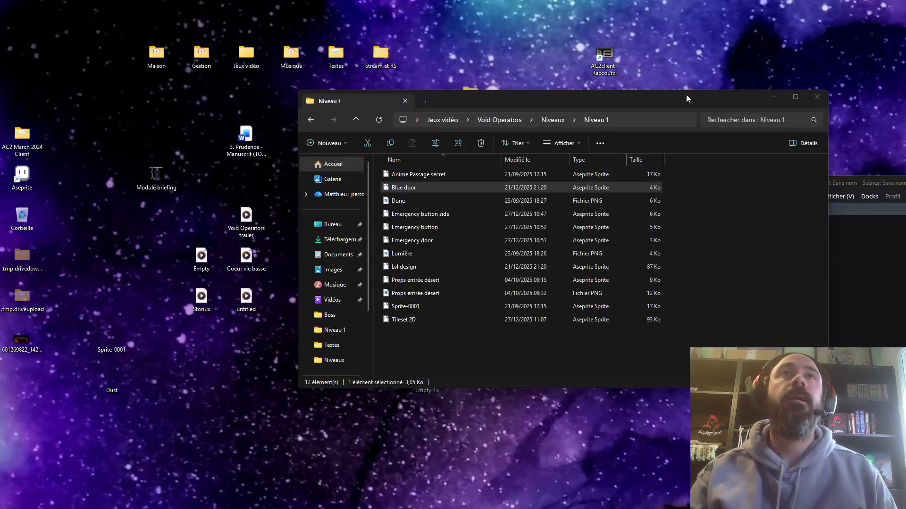
Go back to Void Operators, then open 'Opératrice Wanda single' from Opérateurs › Wanda.
{"action": "left_click", "coordinate": [686, 98]}
{"action": "left_click", "coordinate": [312, 120]}
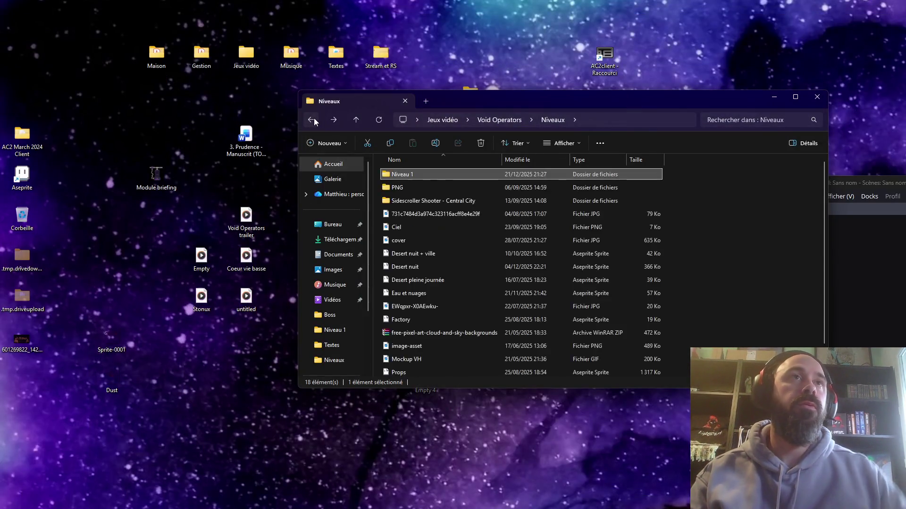
{"action": "left_click", "coordinate": [314, 120]}
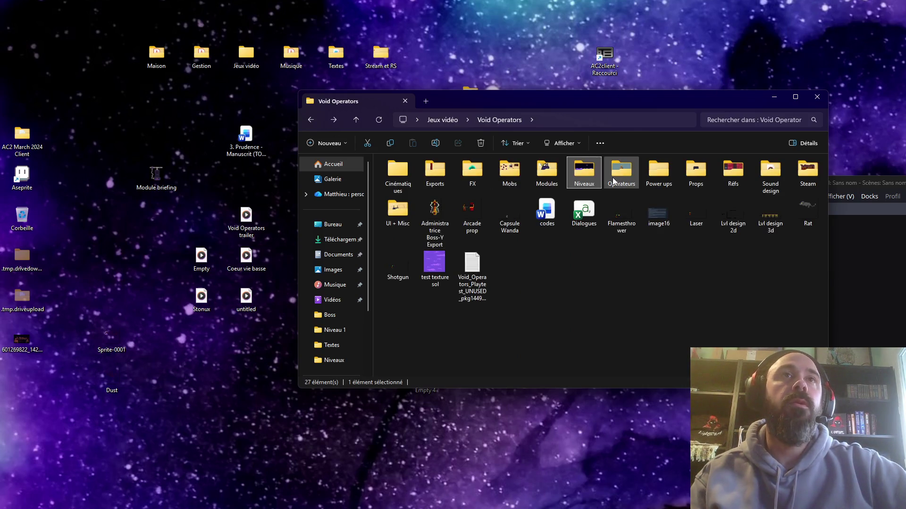
{"action": "double_click", "coordinate": [613, 180]}
{"action": "double_click", "coordinate": [410, 187]}
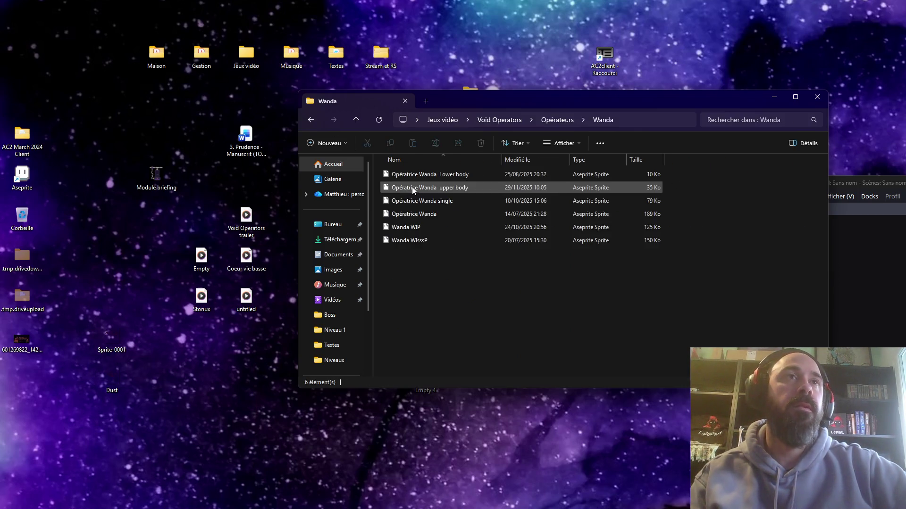
{"action": "double_click", "coordinate": [441, 202]}
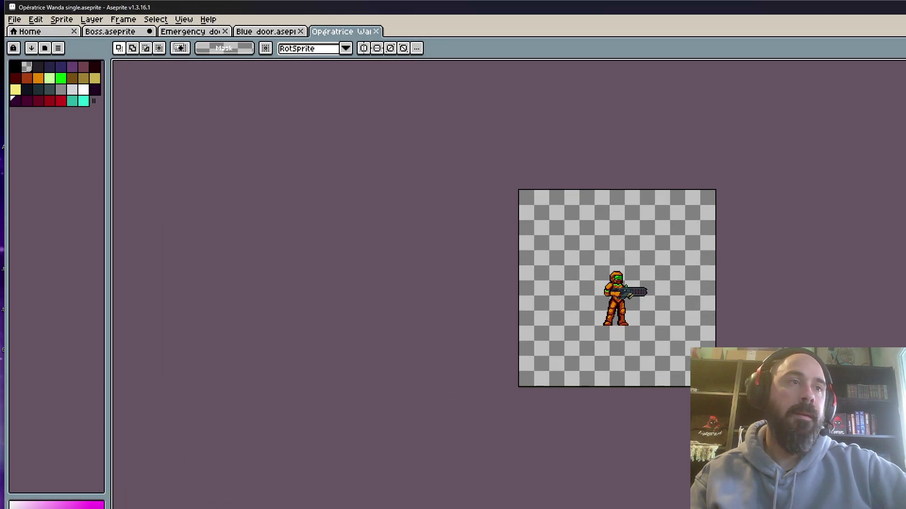
Play Wanda's animation, select her whole canvas, then bring up the zoomed-in Blue door sprite.
{"action": "key", "text": "Return"}
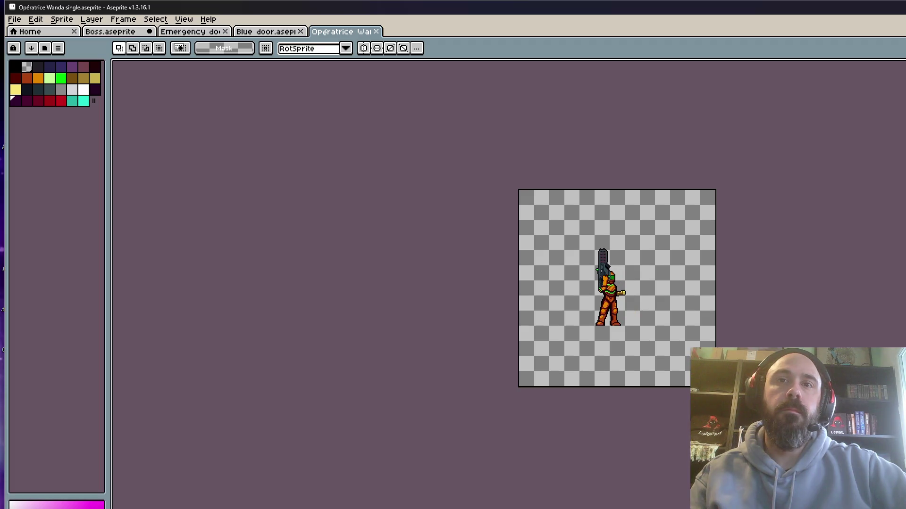
{"action": "key", "text": "ctrl+a"}
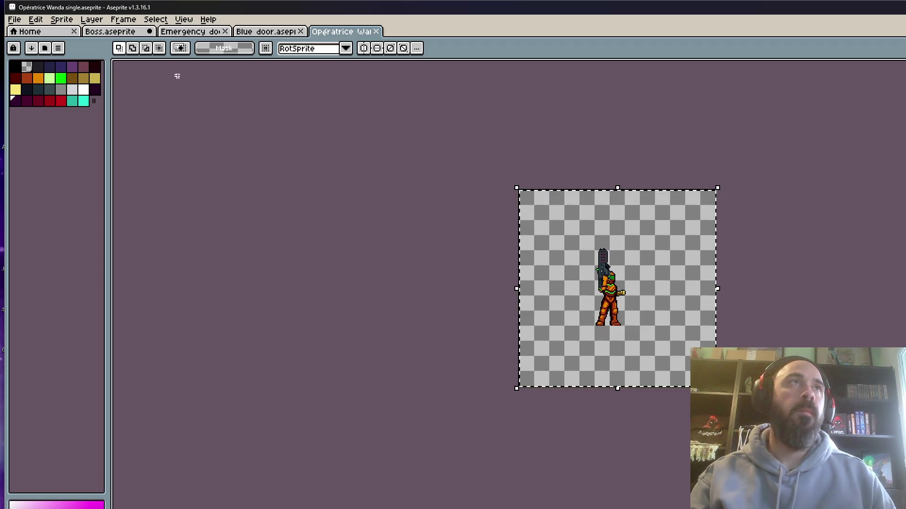
{"action": "left_click", "coordinate": [266, 31]}
{"action": "scroll", "coordinate": [673, 289], "scroll_direction": "up", "scroll_amount": 1}
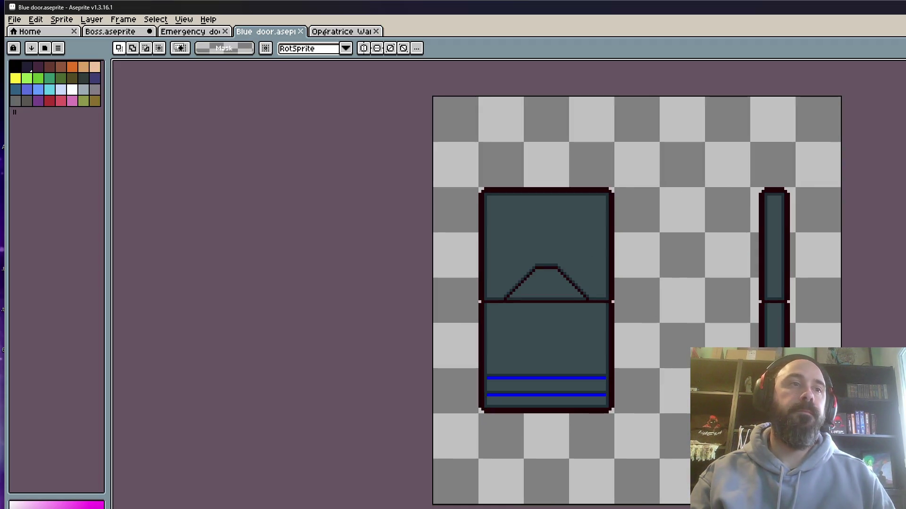
{"action": "left_click", "coordinate": [652, 330]}
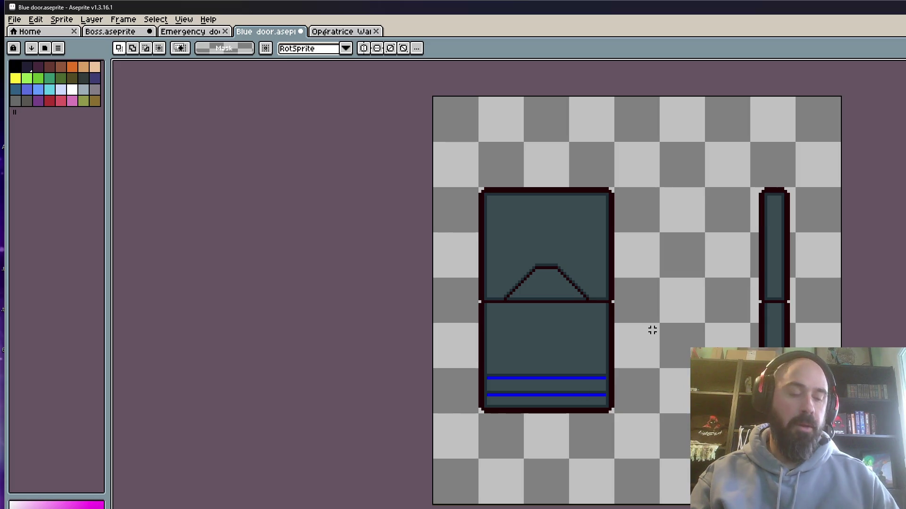
Paste Wanda into the Blue door sprite and drag her up beside the door.
{"action": "key", "text": "ctrl+v"}
{"action": "mouse_move", "coordinate": [674, 420]}
{"action": "left_mouse_down"}
{"action": "mouse_move", "coordinate": [651, 326]}
{"action": "mouse_move", "coordinate": [620, 329]}
{"action": "mouse_move", "coordinate": [665, 332]}
{"action": "left_mouse_up"}
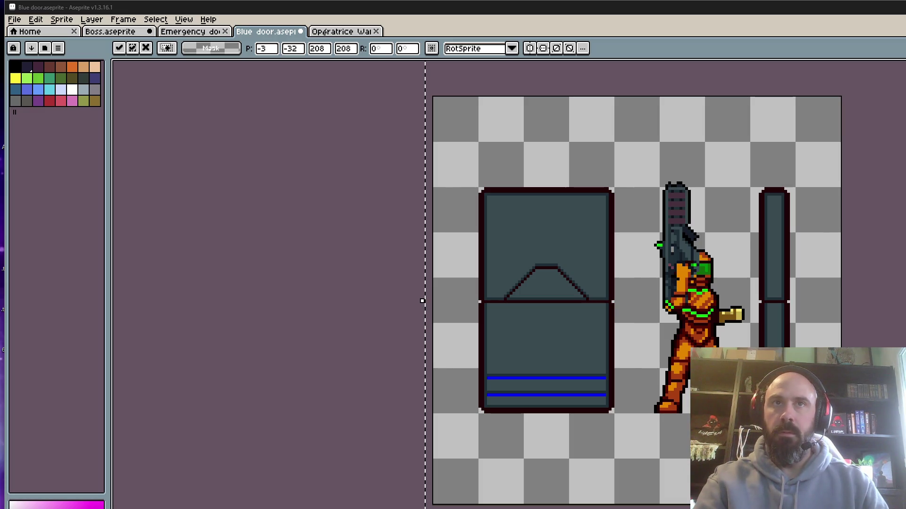
{"action": "scroll", "coordinate": [761, 235], "scroll_direction": "down", "scroll_amount": 2}
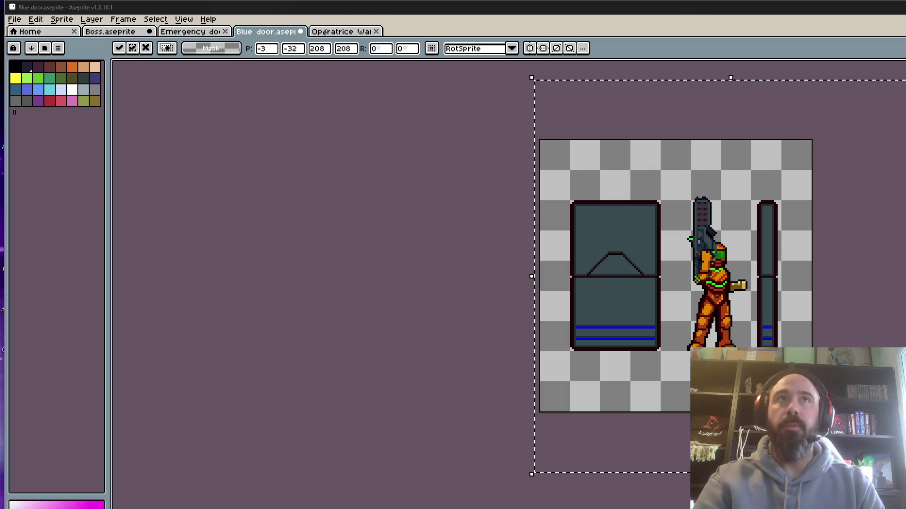
Deselect the paste, then reselect Wanda and shift her left toward the door.
{"action": "key", "text": "ctrl+d"}
{"action": "scroll", "coordinate": [699, 257], "scroll_direction": "up", "scroll_amount": 3}
{"action": "scroll", "coordinate": [700, 257], "scroll_direction": "down", "scroll_amount": 3}
{"action": "mouse_move", "coordinate": [598, 125]}
{"action": "left_mouse_down"}
{"action": "mouse_move", "coordinate": [646, 172]}
{"action": "mouse_move", "coordinate": [747, 484]}
{"action": "left_mouse_up"}
{"action": "mouse_move", "coordinate": [688, 398]}
{"action": "left_mouse_down"}
{"action": "mouse_move", "coordinate": [640, 401]}
{"action": "mouse_move", "coordinate": [666, 400]}
{"action": "left_mouse_up"}
{"action": "left_click", "coordinate": [759, 259]}
Move the narrow right pillar left in two small nudges.
{"action": "left_click_drag", "start_coordinate": [725, 162], "coordinate": [840, 492]}
{"action": "left_click_drag", "start_coordinate": [732, 210], "coordinate": [723, 210]}
{"action": "left_click", "coordinate": [723, 210]}
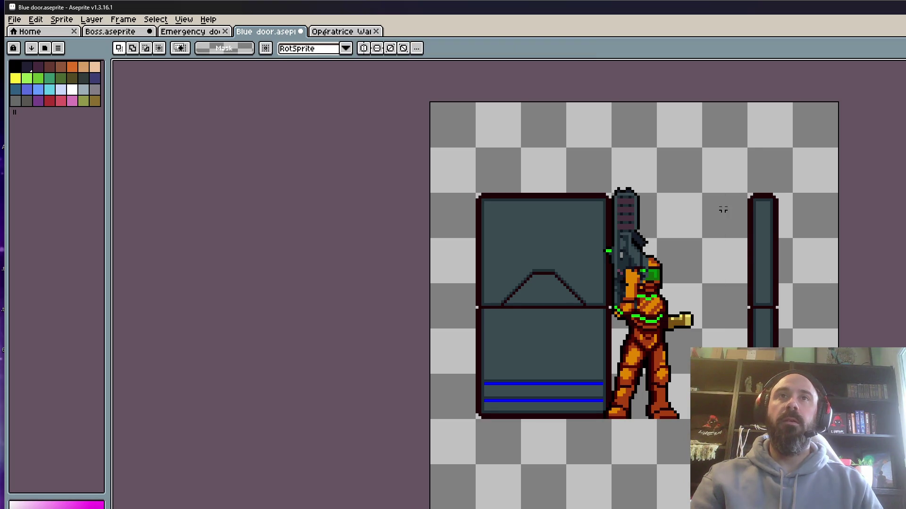
{"action": "left_click_drag", "start_coordinate": [736, 167], "coordinate": [835, 491]}
{"action": "left_click_drag", "start_coordinate": [755, 213], "coordinate": [740, 212]}
{"action": "key", "text": "Return"}
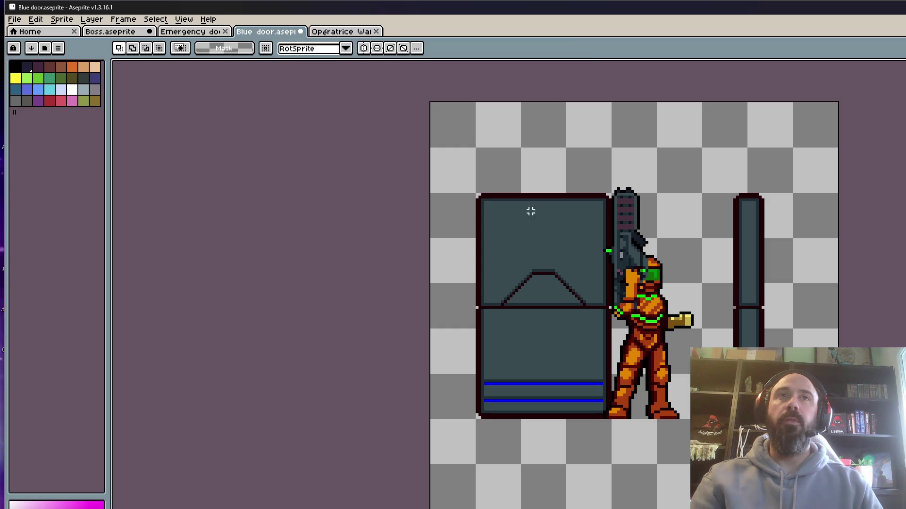
{"action": "scroll", "coordinate": [529, 208], "scroll_direction": "down", "scroll_amount": 1}
Try dragging the door's right half left, then cancel that move.
{"action": "mouse_move", "coordinate": [700, 118]}
{"action": "left_mouse_down"}
{"action": "mouse_move", "coordinate": [708, 160]}
{"action": "mouse_move", "coordinate": [795, 377]}
{"action": "left_mouse_up"}
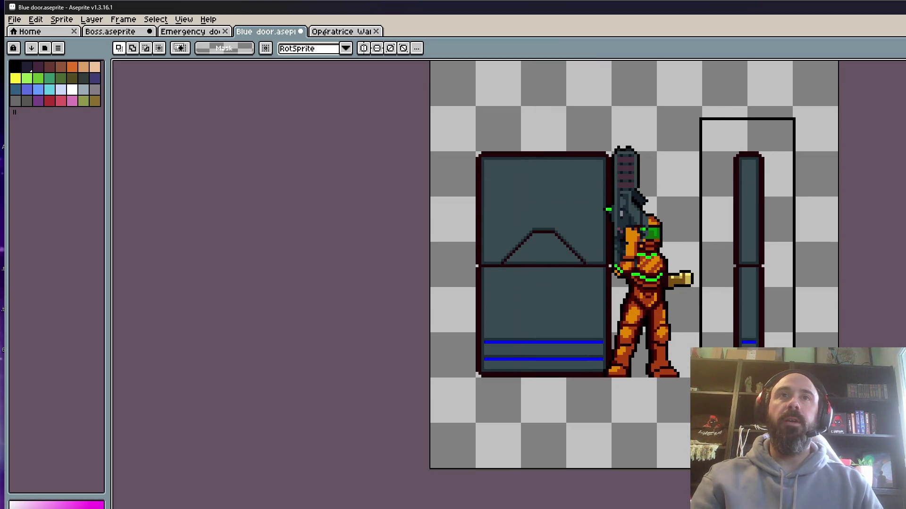
{"action": "left_click_drag", "start_coordinate": [524, 92], "coordinate": [728, 423]}
{"action": "left_click_drag", "start_coordinate": [646, 341], "coordinate": [523, 341]}
{"action": "key", "text": "Escape"}
Reposition Wanda between the door and pillar, then switch to the Wanda single sprite.
{"action": "left_click_drag", "start_coordinate": [506, 136], "coordinate": [754, 425]}
{"action": "mouse_move", "coordinate": [640, 326]}
{"action": "left_mouse_down"}
{"action": "mouse_move", "coordinate": [483, 325]}
{"action": "mouse_move", "coordinate": [648, 328]}
{"action": "mouse_move", "coordinate": [639, 328]}
{"action": "left_mouse_up"}
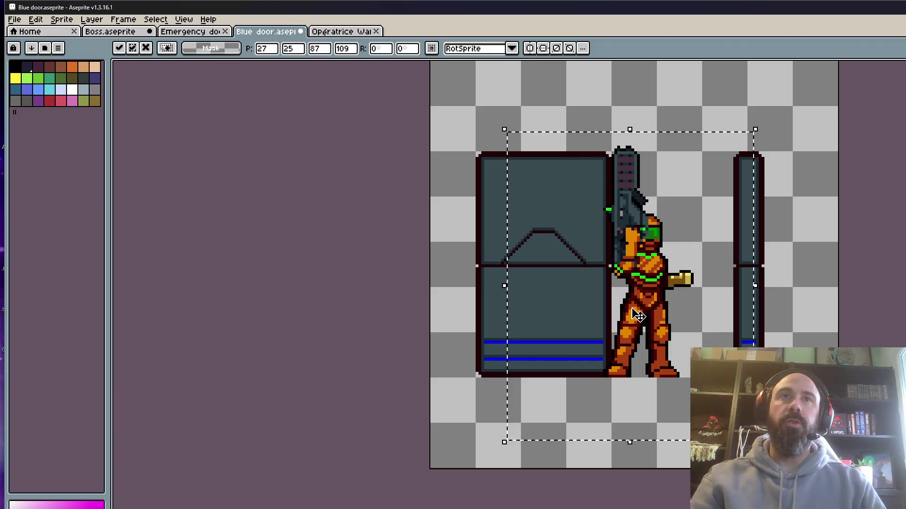
{"action": "left_click_drag", "start_coordinate": [654, 307], "coordinate": [689, 307]}
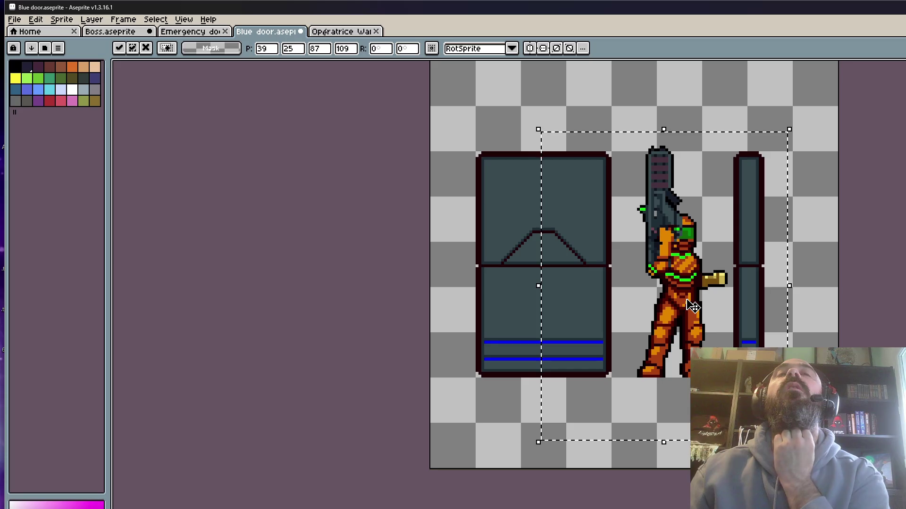
{"action": "scroll", "coordinate": [691, 311], "scroll_direction": "down", "scroll_amount": 2}
{"action": "key", "text": "ctrl+Tab"}
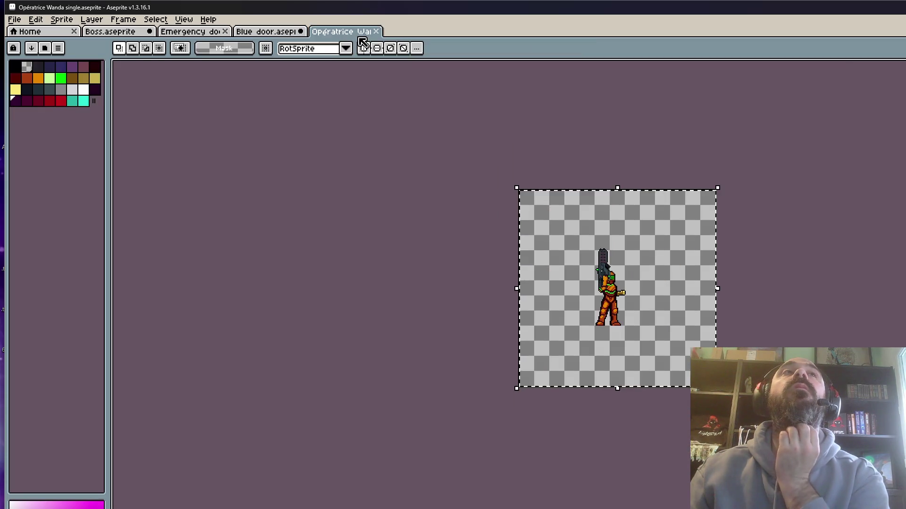
Play Wanda's single-sprite animation, glance at the Blue door, and return to Wanda.
{"action": "key", "text": "Return"}
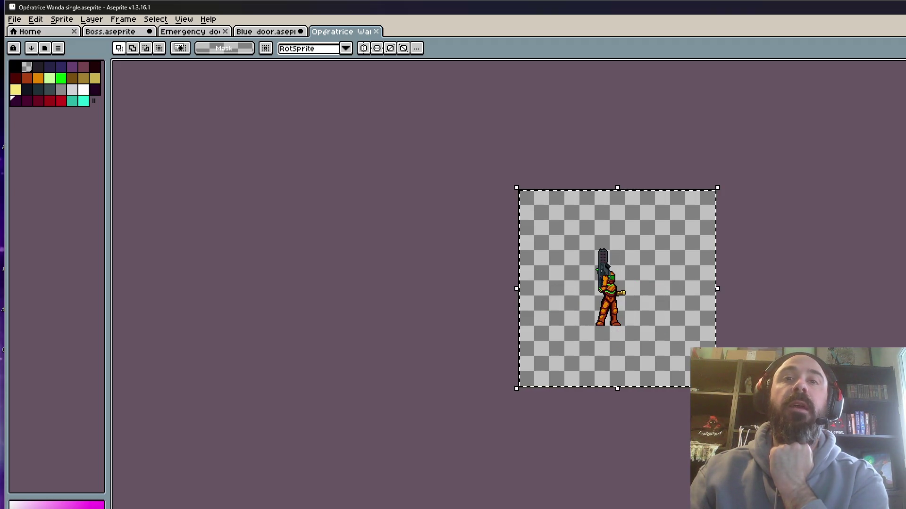
{"action": "scroll", "coordinate": [604, 291], "scroll_direction": "up", "scroll_amount": 1}
{"action": "left_click", "coordinate": [285, 33]}
{"action": "left_click", "coordinate": [346, 36]}
{"action": "key", "text": "super+Down"}
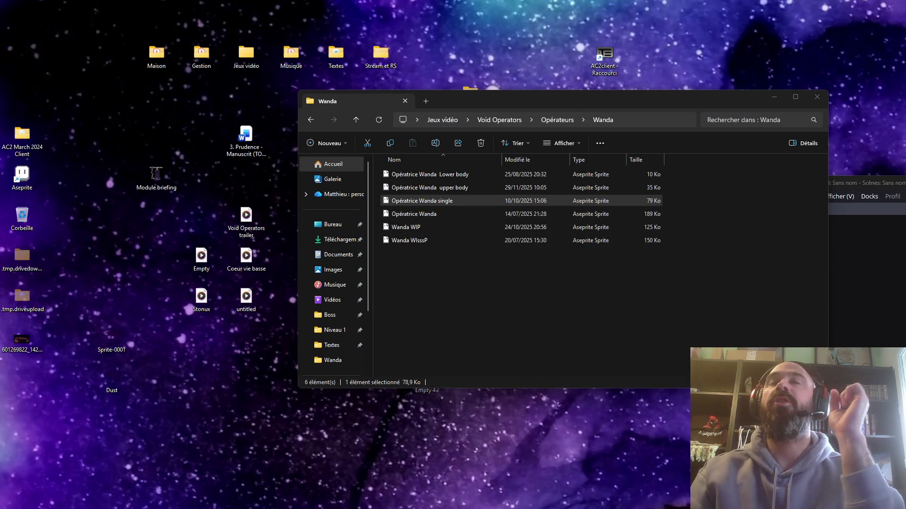
Open 'Opératrice Wanda upper body' from the Wanda folder in Aseprite.
{"action": "left_click", "coordinate": [440, 188]}
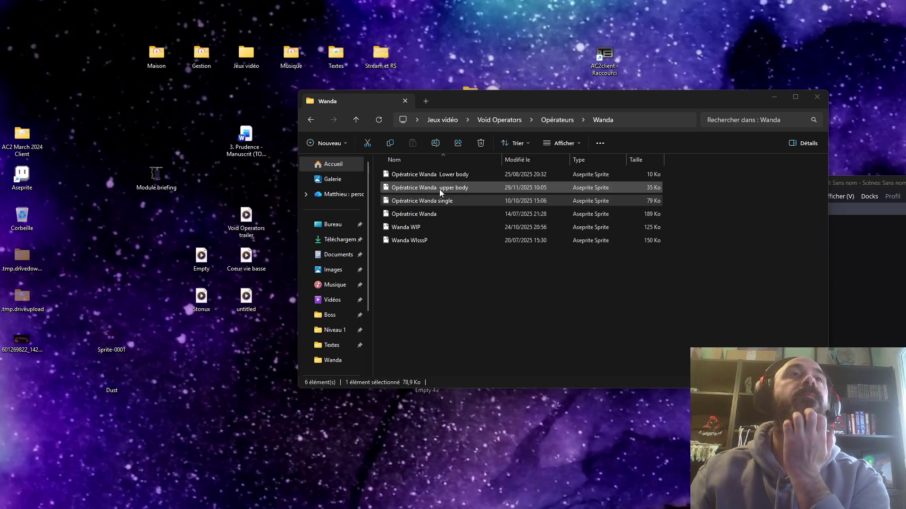
{"action": "key", "text": "Return"}
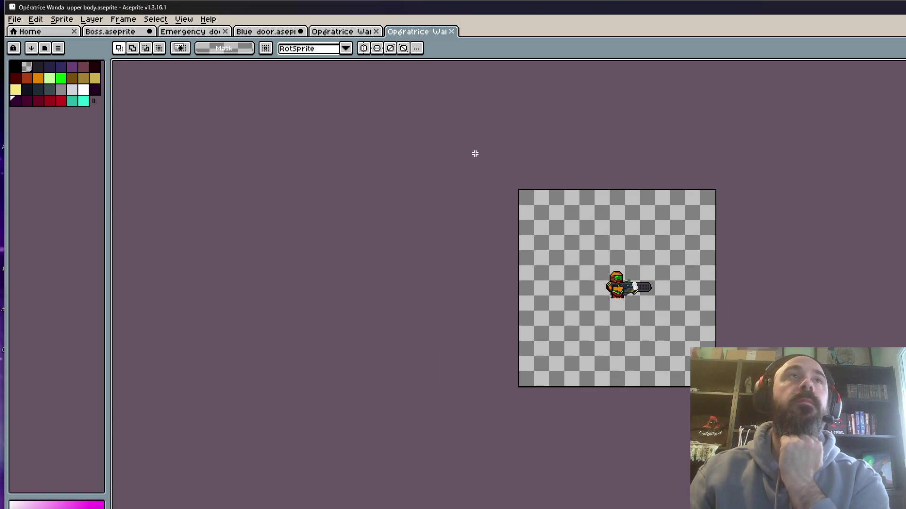
Close the 'Opératrice Wanda upper body' tab.
{"action": "left_click", "coordinate": [452, 31]}
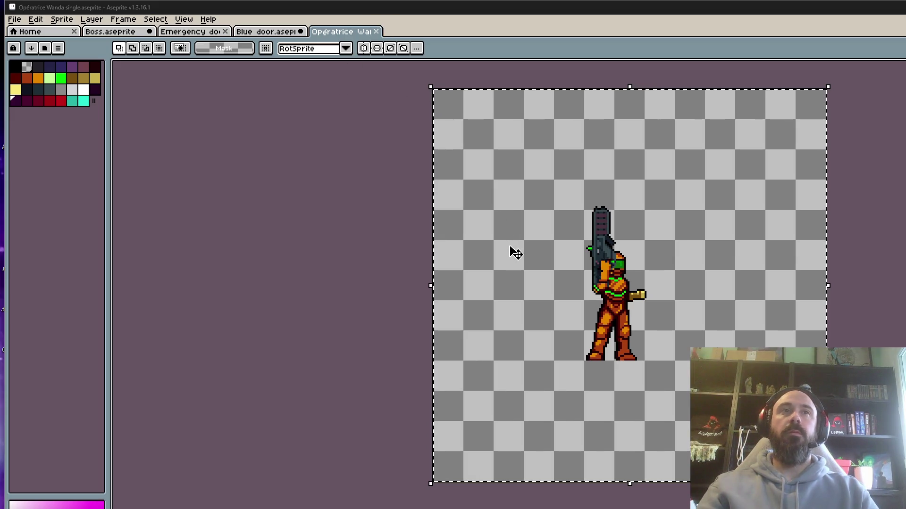
Deselect and close the Opératrice Wanda single sprite, confirming the close.
{"action": "key", "text": "ctrl+d"}
{"action": "scroll", "coordinate": [374, 264], "scroll_direction": "down", "scroll_amount": 1}
{"action": "scroll", "coordinate": [402, 98], "scroll_direction": "up", "scroll_amount": 2}
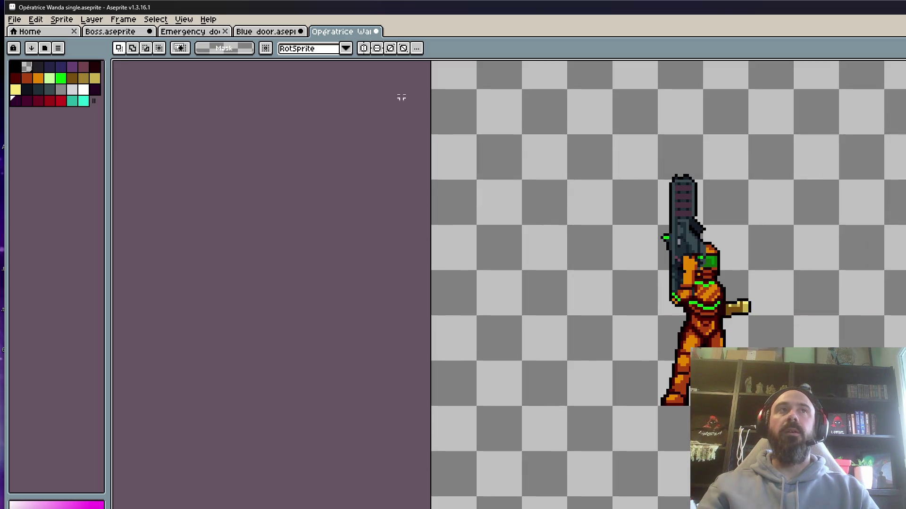
{"action": "left_click", "coordinate": [376, 31]}
{"action": "left_click", "coordinate": [586, 359]}
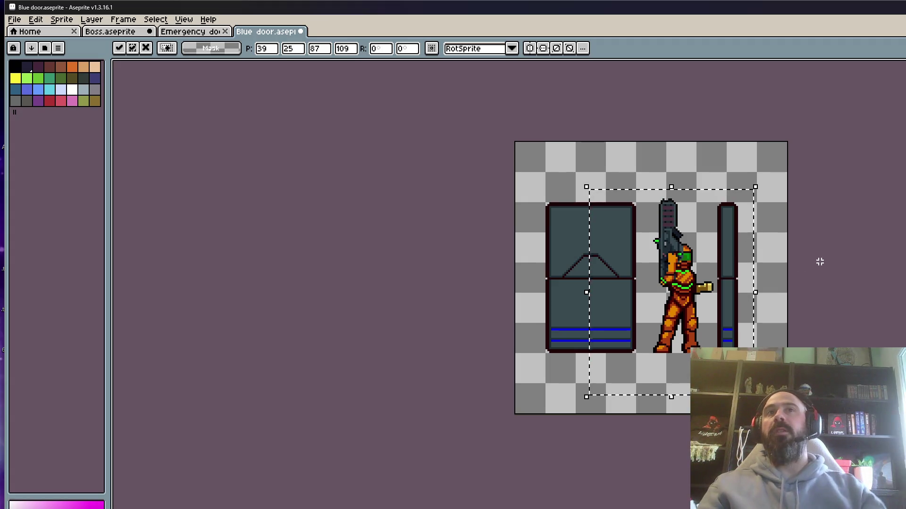
Close Blue door without saving the pasted Wanda, then close the Emergency door tab.
{"action": "key", "text": "Return"}
{"action": "scroll", "coordinate": [715, 283], "scroll_direction": "up", "scroll_amount": 1}
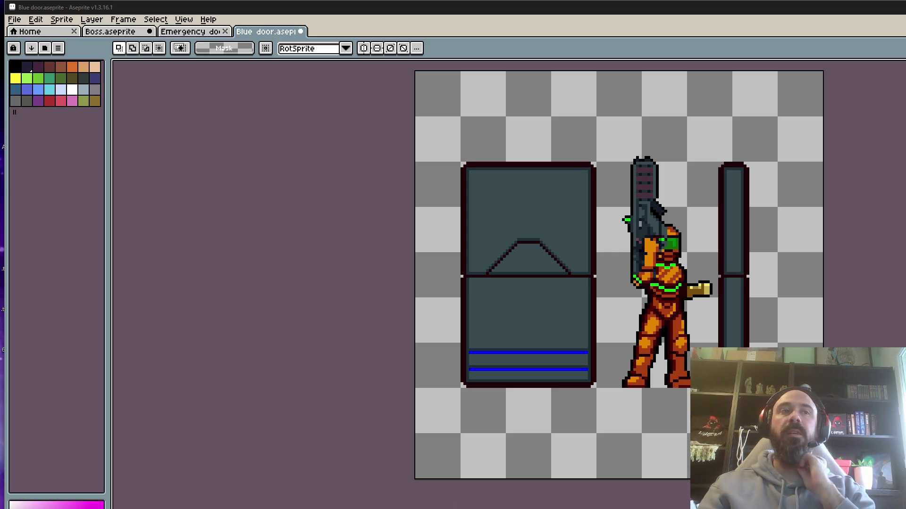
{"action": "left_click", "coordinate": [301, 32]}
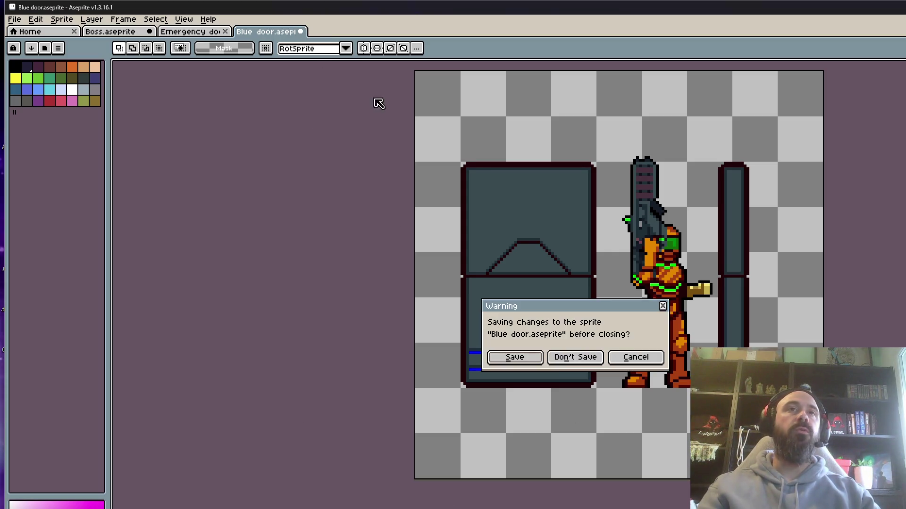
{"action": "left_click", "coordinate": [574, 358]}
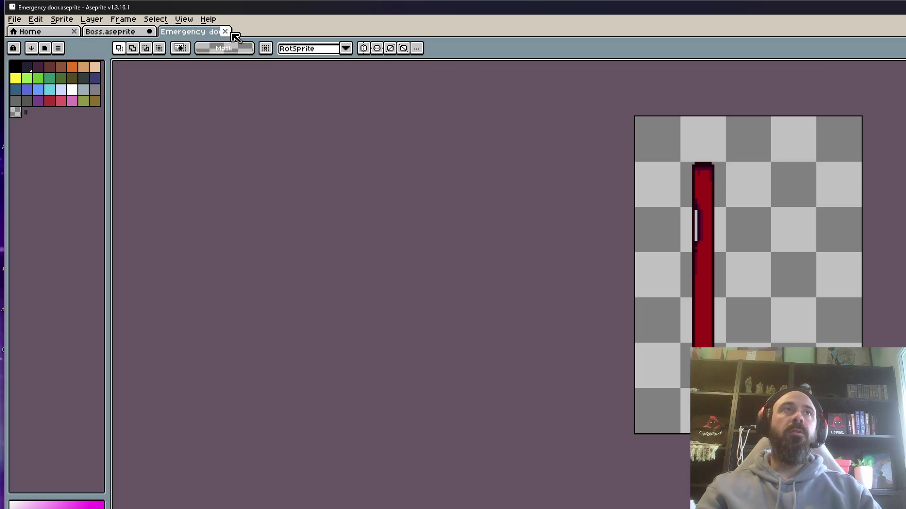
{"action": "left_click", "coordinate": [225, 31]}
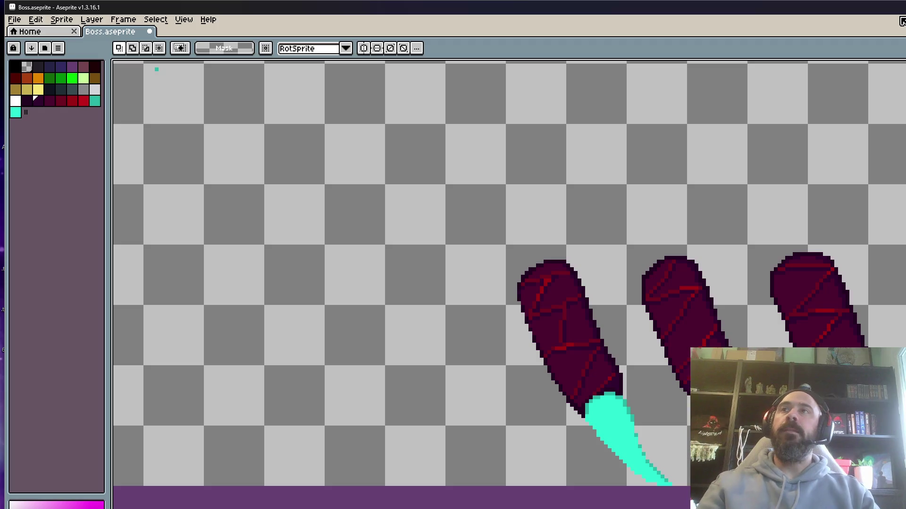
Play the boss claw animation and zoom in closely on the claws.
{"action": "scroll", "coordinate": [617, 413], "scroll_direction": "down", "scroll_amount": 1}
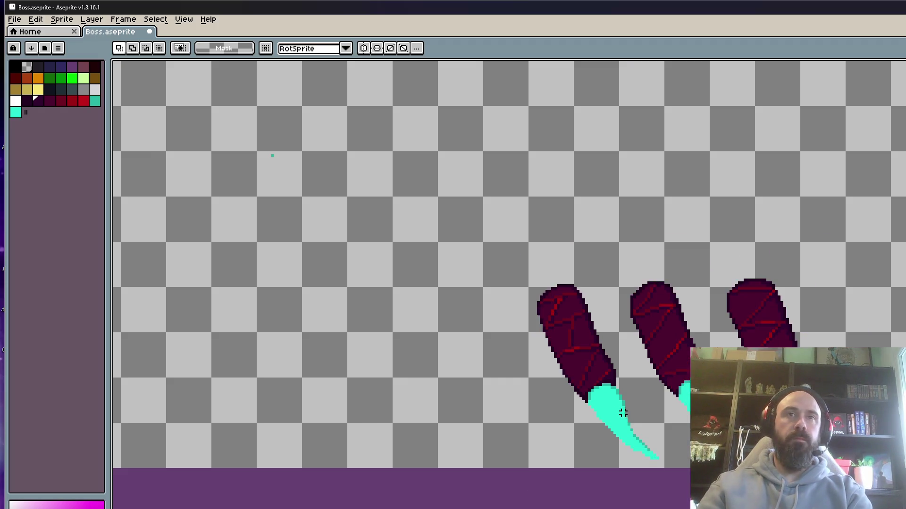
{"action": "key", "text": "Return"}
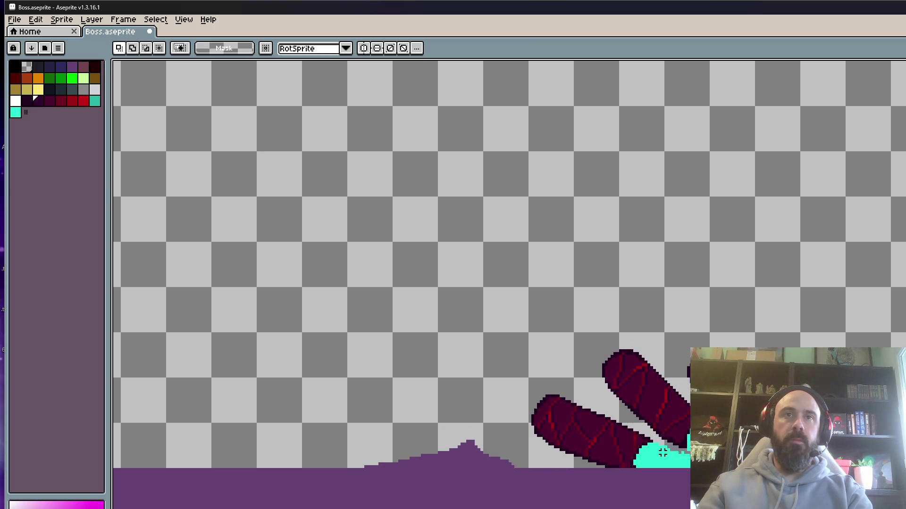
{"action": "scroll", "coordinate": [662, 454], "scroll_direction": "up", "scroll_amount": 3}
{"action": "scroll", "coordinate": [691, 281], "scroll_direction": "down", "scroll_amount": 1}
{"action": "scroll", "coordinate": [691, 281], "scroll_direction": "up", "scroll_amount": 2}
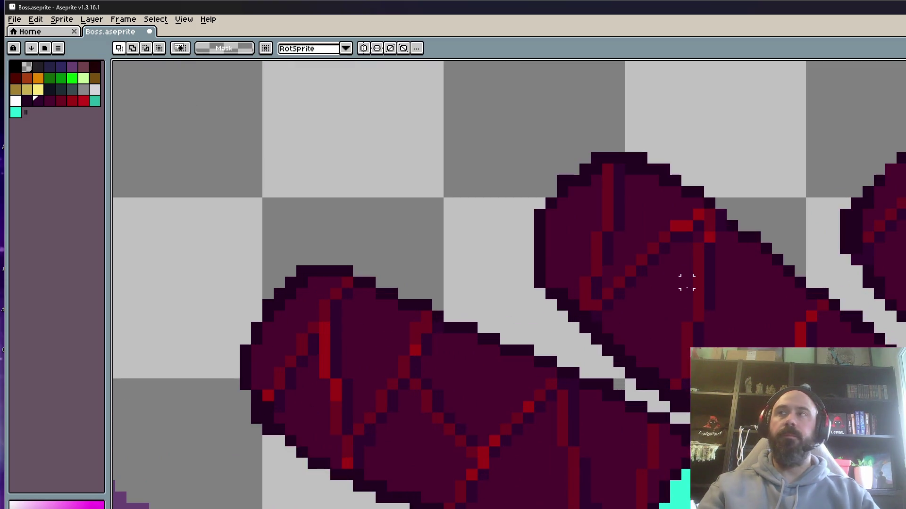
{"action": "scroll", "coordinate": [683, 283], "scroll_direction": "down", "scroll_amount": 1}
{"action": "scroll", "coordinate": [859, 320], "scroll_direction": "down", "scroll_amount": 2}
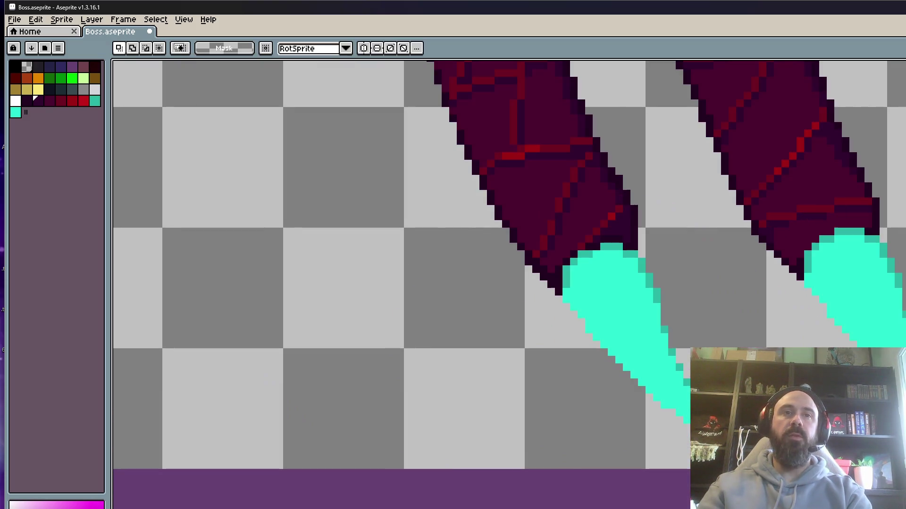
{"action": "scroll", "coordinate": [721, 316], "scroll_direction": "down", "scroll_amount": 2}
{"action": "scroll", "coordinate": [722, 316], "scroll_direction": "up", "scroll_amount": 1}
Step back and forth through the claw animation frames.
{"action": "key", "text": "Up"}
{"action": "key", "text": "Up"}
{"action": "key", "text": "Up"}
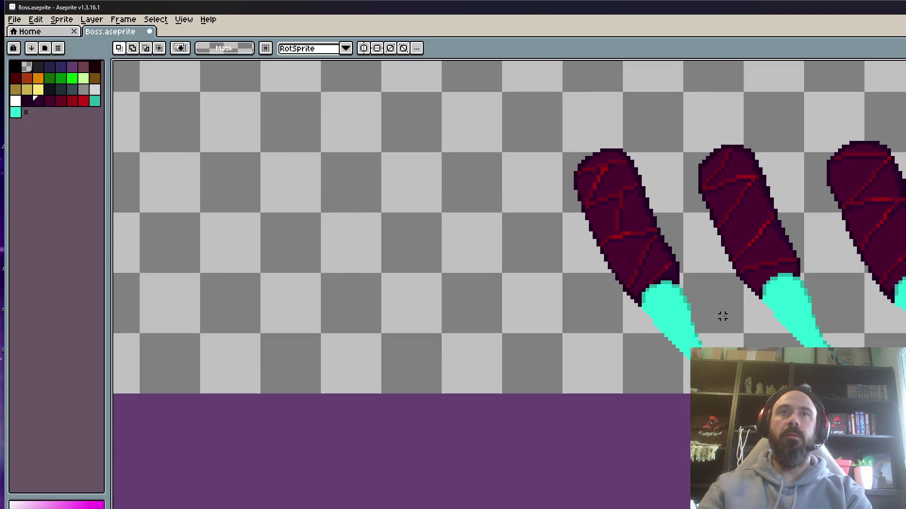
{"action": "key", "text": "Down"}
{"action": "key", "text": "Down"}
{"action": "key", "text": "Down"}
{"action": "key", "text": "Up"}
{"action": "key", "text": "Up"}
{"action": "key", "text": "Up"}
{"action": "key", "text": "Down"}
{"action": "key", "text": "Down"}
{"action": "key", "text": "Down"}
{"action": "key", "text": "Down"}
{"action": "key", "text": "Down"}
{"action": "key", "text": "ctrl+z"}
{"action": "key", "text": "ctrl+y"}
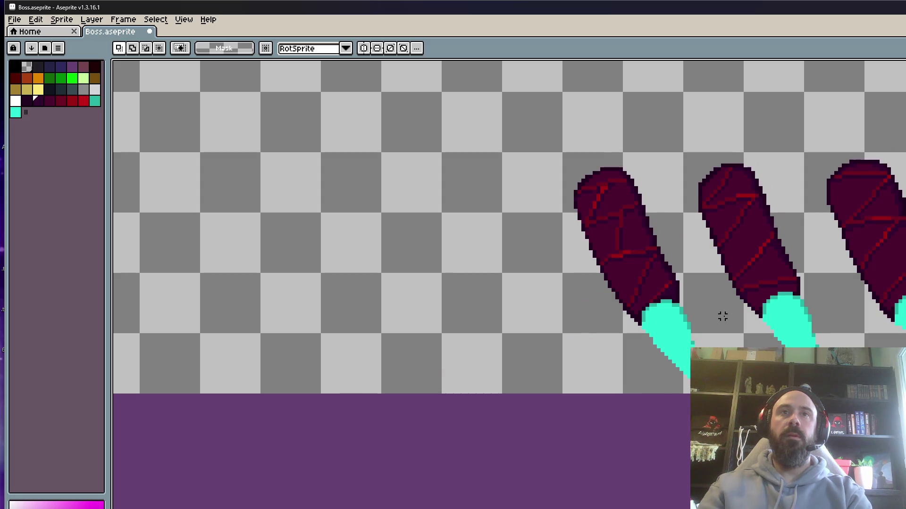
{"action": "key", "text": "ctrl+z"}
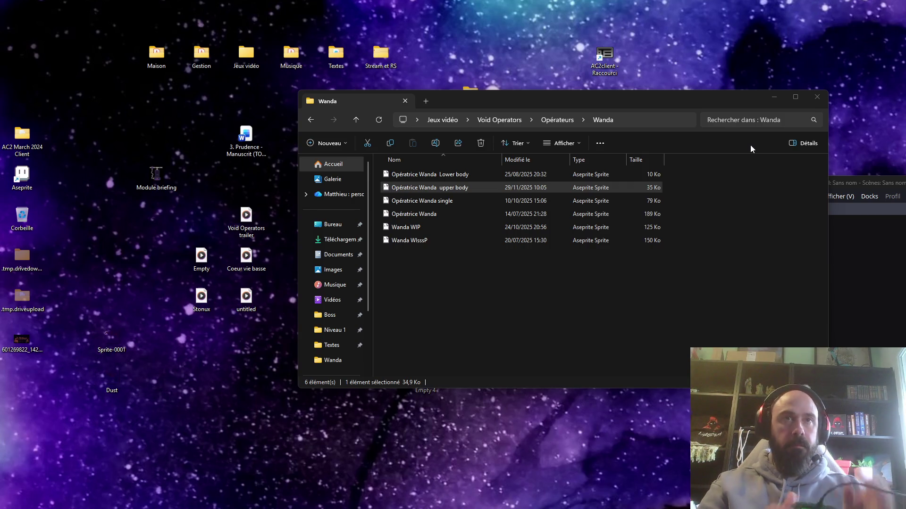
Close the Wanda folder and launch VoidOperators.exe from the desktop's V0.13 build folder.
{"action": "left_click", "coordinate": [775, 96]}
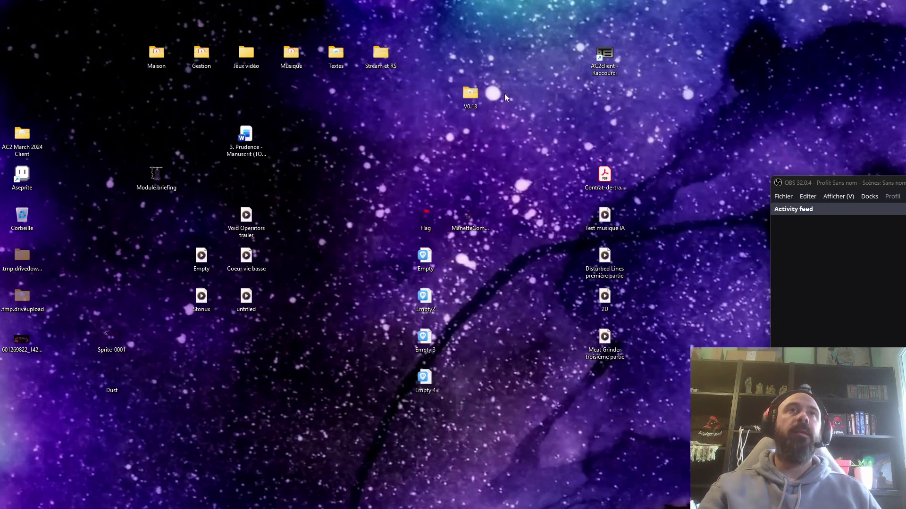
{"action": "double_click", "coordinate": [480, 91]}
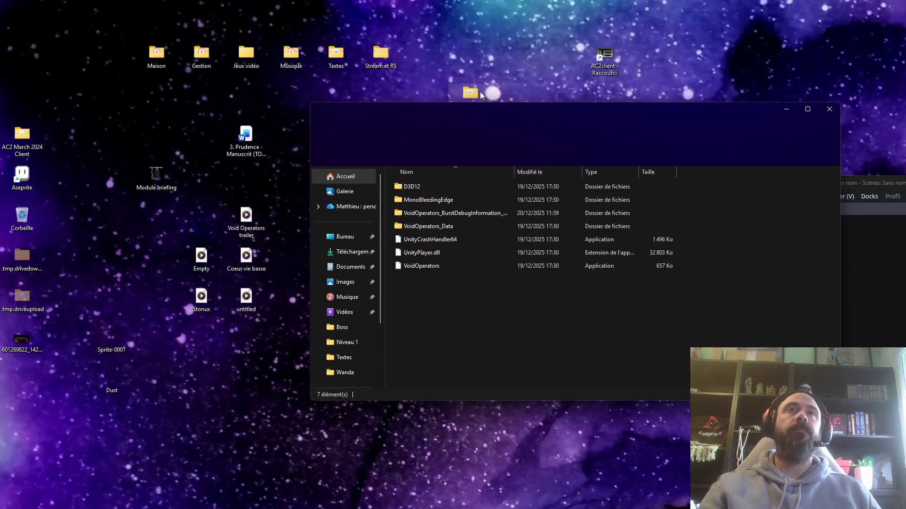
{"action": "left_click", "coordinate": [431, 266]}
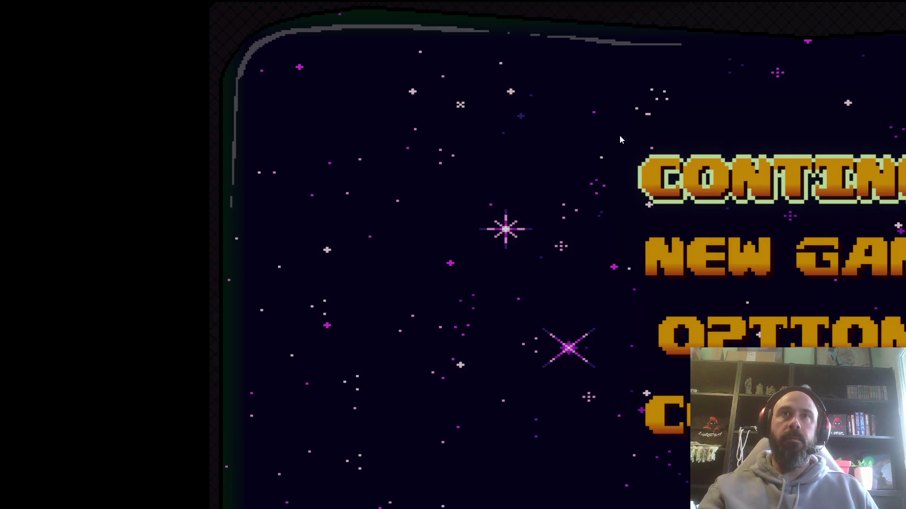
Set Full screen to No in the game's Options menu.
{"action": "key", "text": "Down"}
{"action": "key", "text": "Down"}
{"action": "key", "text": "Return"}
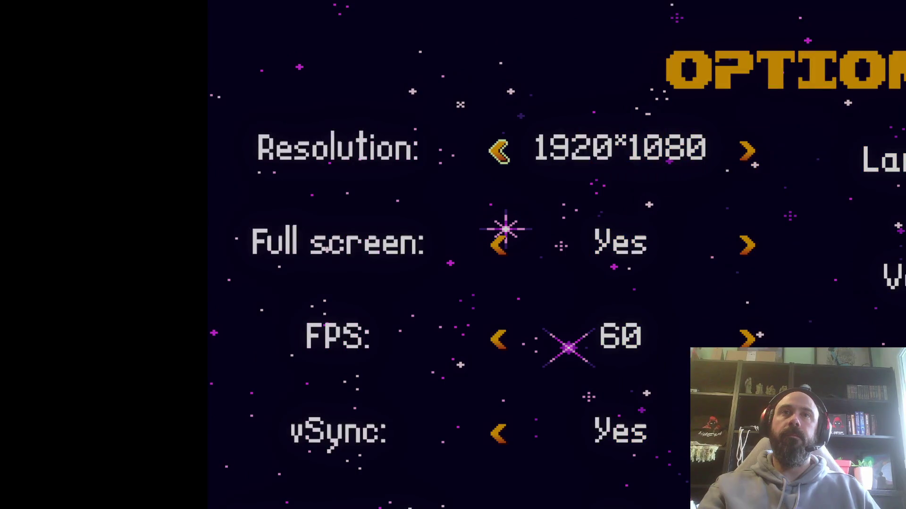
{"action": "key", "text": "Up"}
{"action": "key", "text": "Left"}
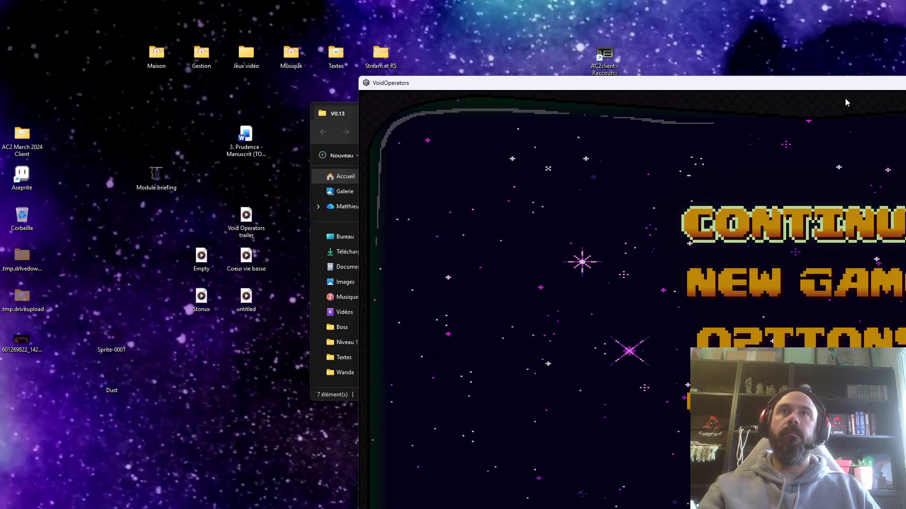
Move the windowed game to the top-left of the desktop and start a NEW GAME.
{"action": "mouse_move", "coordinate": [834, 85]}
{"action": "left_mouse_down"}
{"action": "mouse_move", "coordinate": [744, 77]}
{"action": "mouse_move", "coordinate": [525, 30]}
{"action": "mouse_move", "coordinate": [513, 50]}
{"action": "left_mouse_up"}
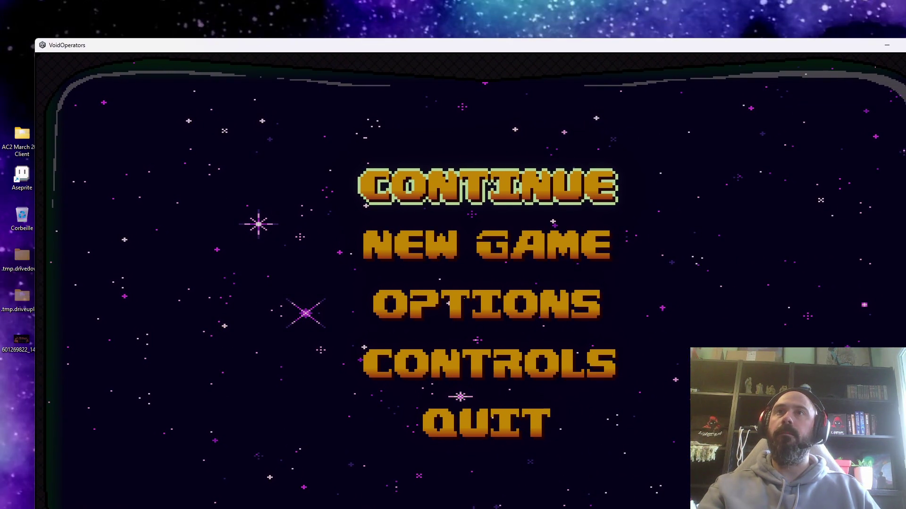
{"action": "mouse_move", "coordinate": [585, 50]}
{"action": "left_mouse_down"}
{"action": "mouse_move", "coordinate": [584, 34]}
{"action": "mouse_move", "coordinate": [547, 0]}
{"action": "left_mouse_up"}
{"action": "key", "text": "alt+Tab"}
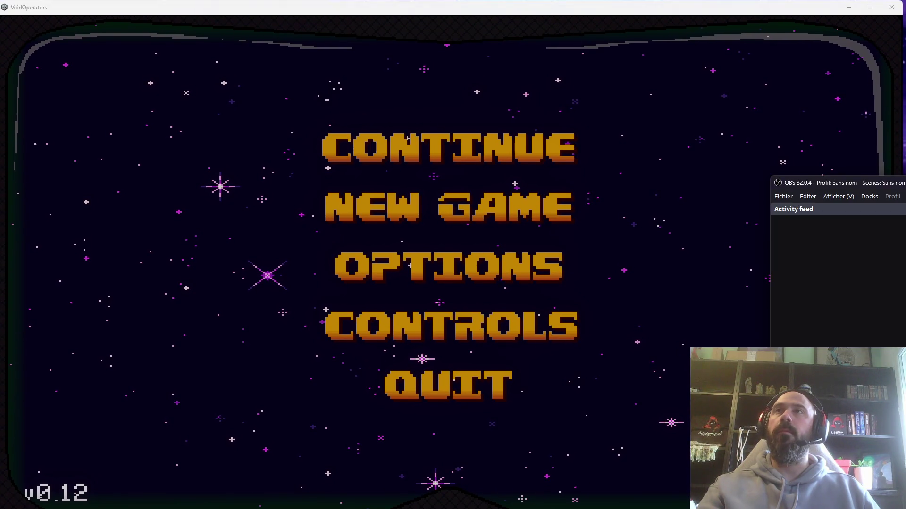
{"action": "left_click", "coordinate": [699, 156]}
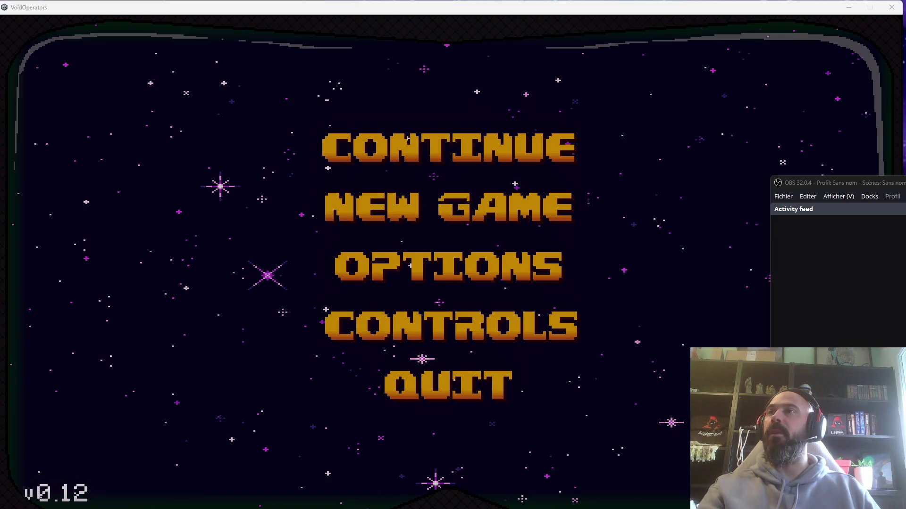
{"action": "left_click", "coordinate": [472, 155]}
{"action": "left_click", "coordinate": [470, 201]}
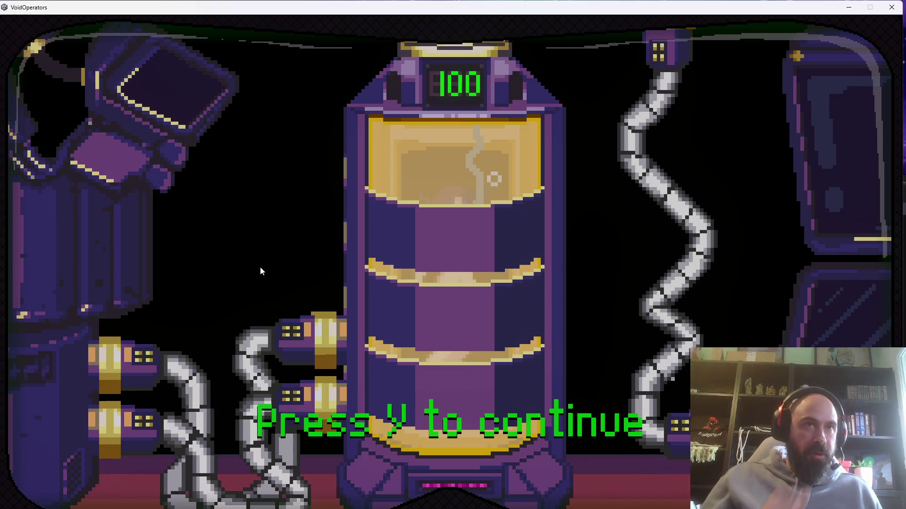
Continue past the intro with Y, then run, jump and push the crate back and forth.
{"action": "key", "text": "y"}
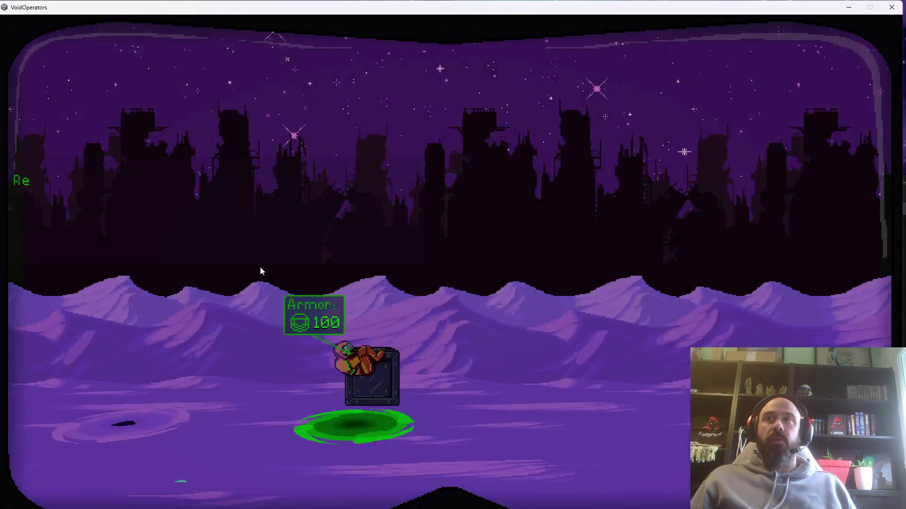
{"action": "key", "text": "d"}
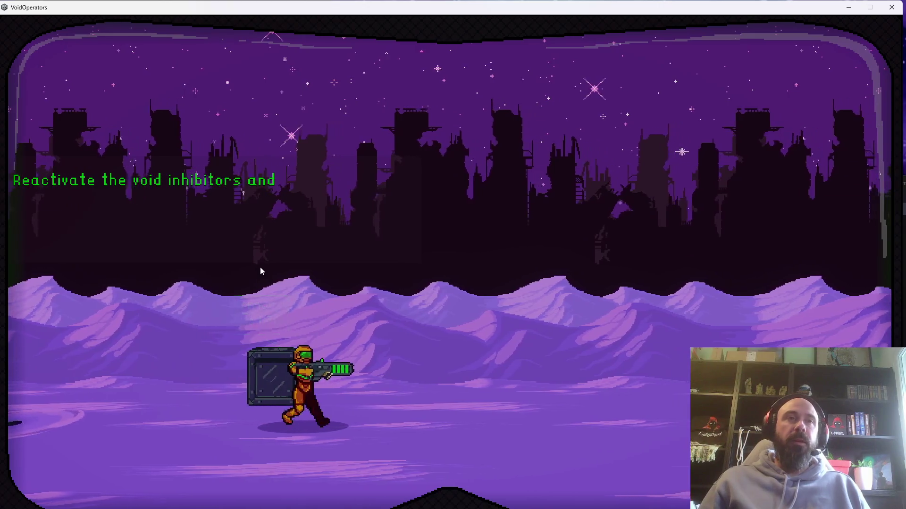
{"action": "key", "text": "space"}
{"action": "key", "text": "a"}
{"action": "key", "text": "d"}
{"action": "key", "text": "a"}
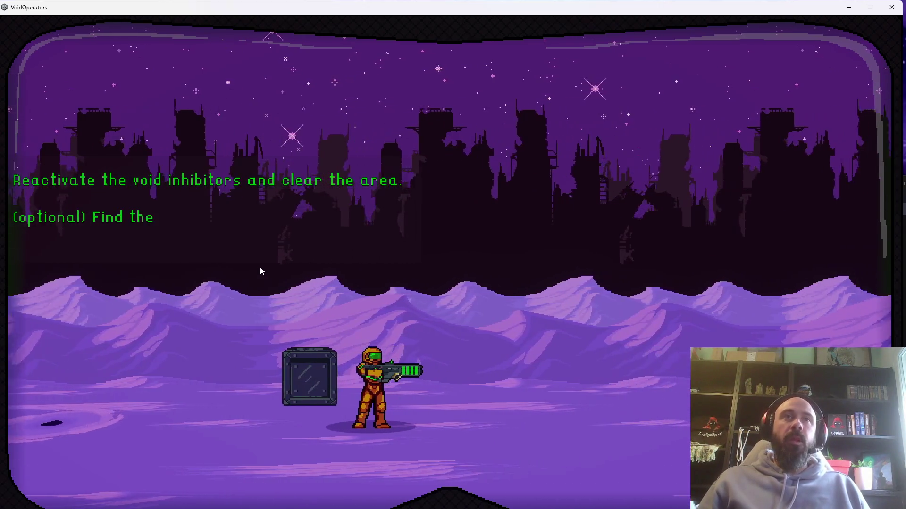
{"action": "key", "text": "a"}
{"action": "key", "text": "d"}
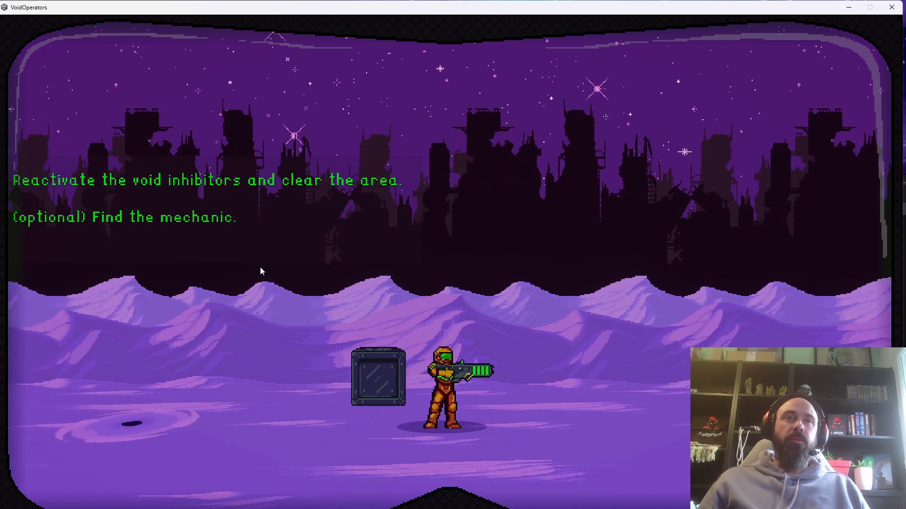
Jump beside the crate, crouch in cover behind it, then run right while reloading.
{"action": "key", "text": "space"}
{"action": "key", "text": "a"}
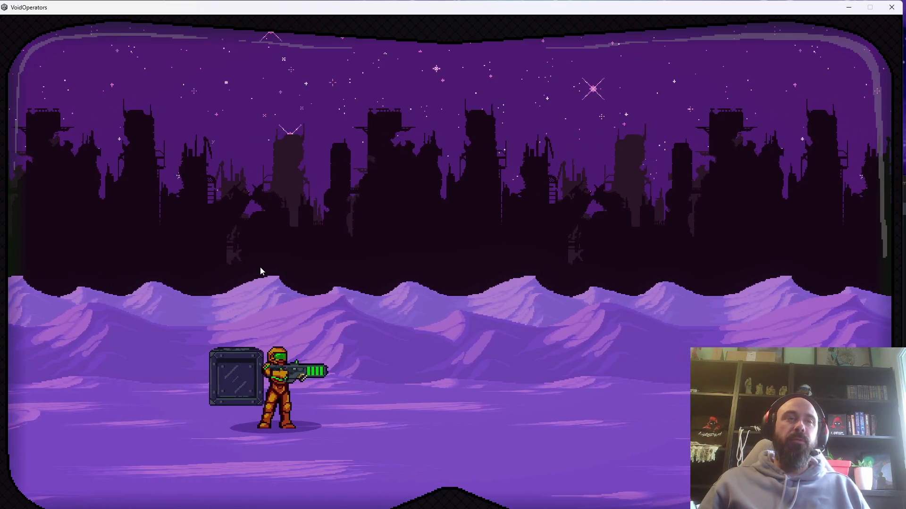
{"action": "key", "text": "d"}
{"action": "key", "text": "a"}
{"action": "key", "text": "s"}
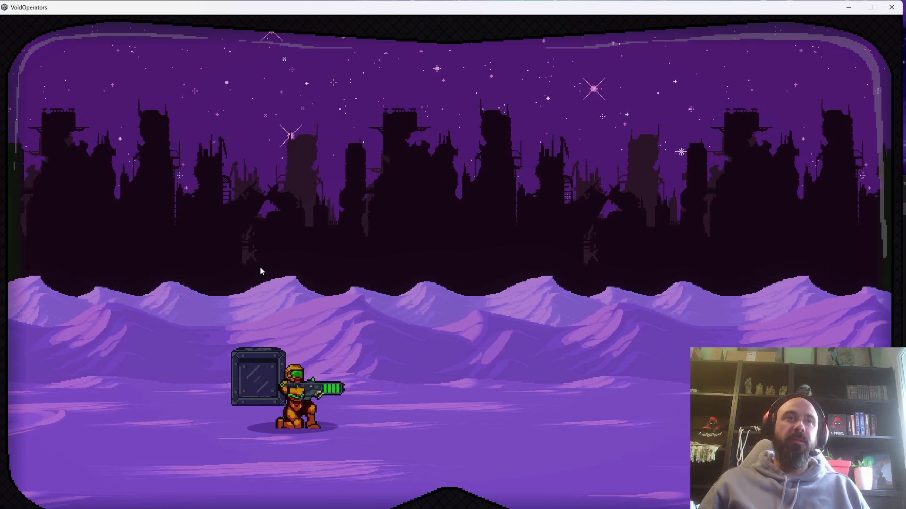
{"action": "key", "text": "a"}
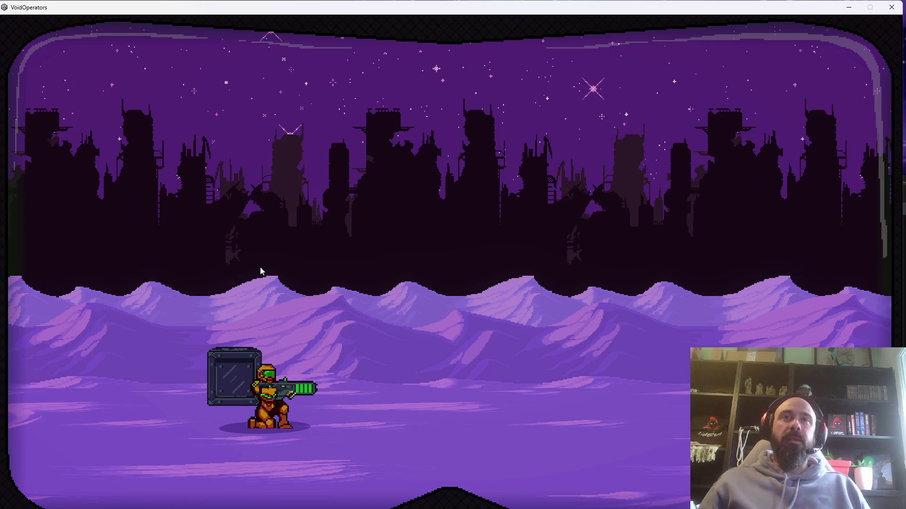
{"action": "key", "text": "d"}
{"action": "key", "text": "r"}
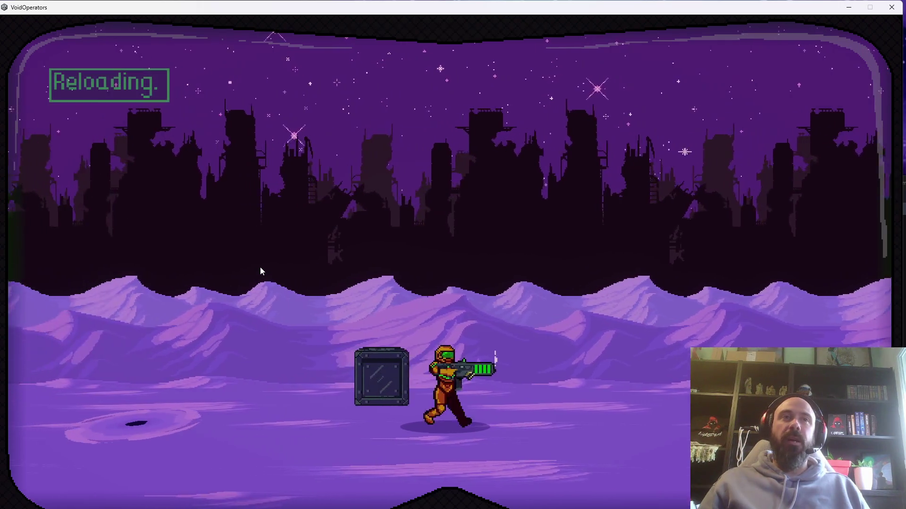